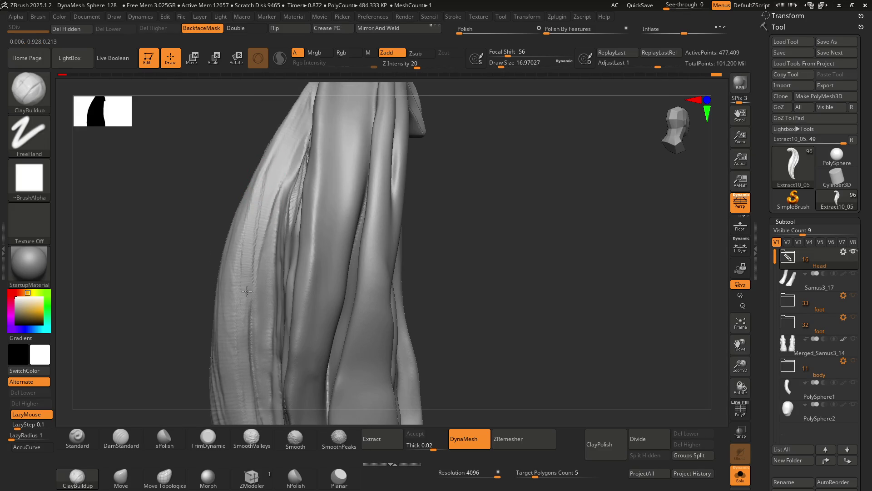
# Orbit around the hair lock to inspect its curled tip and narrow side from several angles
pyautogui.moveTo(245, 258); pyautogui.dragTo(264, 197, button='right')
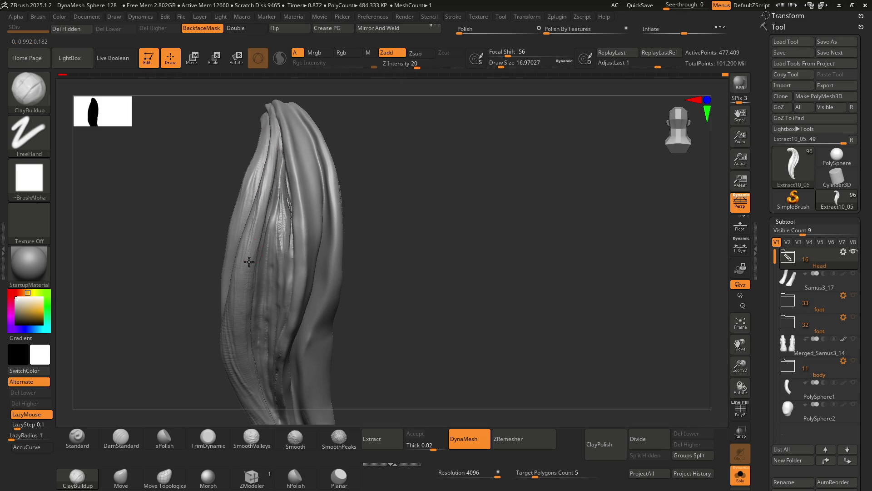
pyautogui.moveTo(257, 350); pyautogui.dragTo(281, 197, button='right')
pyautogui.moveTo(283, 228)
pyautogui.keyDown('ctrl'); pyautogui.mouseDown(button='right')
pyautogui.moveTo(386, 236)
pyautogui.moveTo(319, 237)
pyautogui.moveTo(301, 211)
pyautogui.moveTo(282, 207)
pyautogui.mouseUp(button='right'); pyautogui.keyUp('ctrl')
pyautogui.moveTo(288, 254)
pyautogui.mouseDown(button='right')
pyautogui.moveTo(311, 248)
pyautogui.moveTo(317, 254)
pyautogui.moveTo(271, 227)
pyautogui.moveTo(274, 250)
pyautogui.moveTo(256, 175)
pyautogui.mouseUp(button='right')
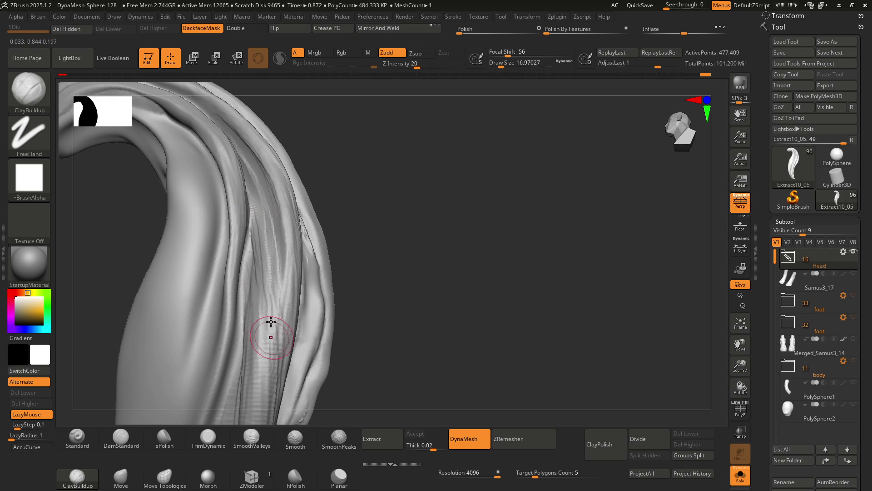
pyautogui.moveTo(282, 249); pyautogui.dragTo(260, 189, button='right')
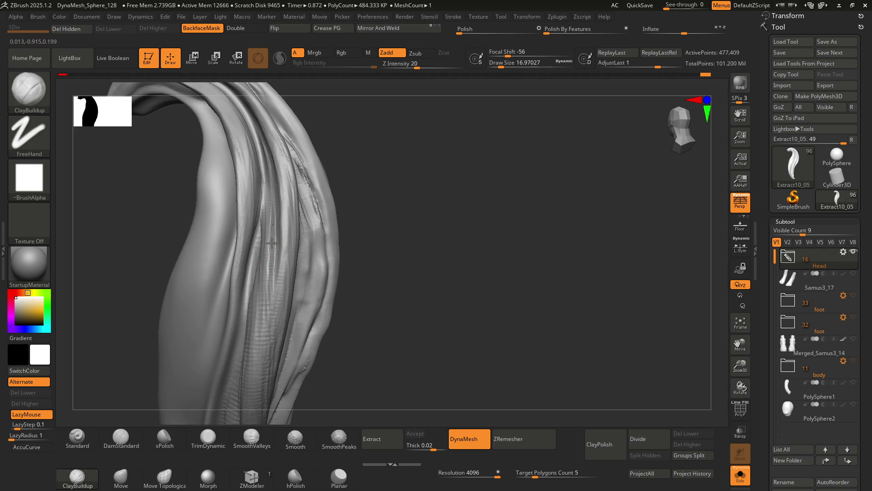
pyautogui.moveTo(272, 284)
pyautogui.keyDown('ctrl'); pyautogui.mouseDown(button='right')
pyautogui.moveTo(257, 254)
pyautogui.moveTo(259, 240)
pyautogui.mouseUp(button='right'); pyautogui.keyUp('ctrl')
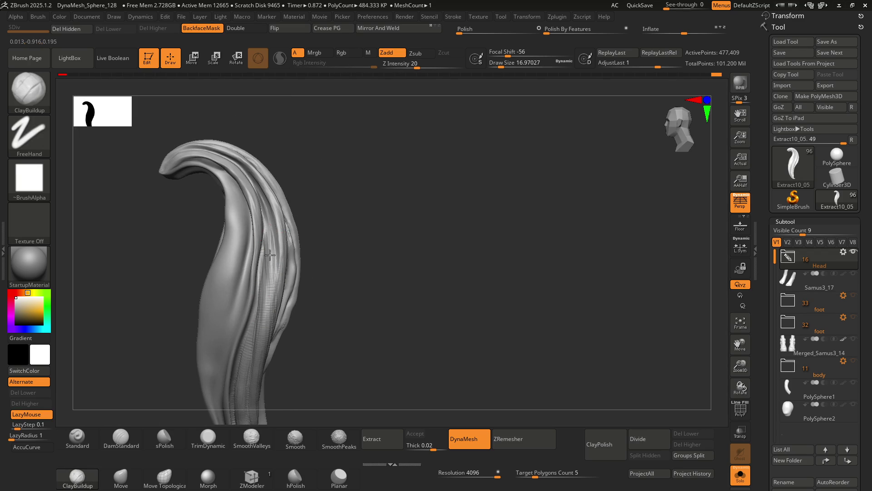
pyautogui.moveTo(270, 318)
pyautogui.mouseDown(button='right')
pyautogui.moveTo(272, 232)
pyautogui.moveTo(261, 195)
pyautogui.mouseUp(button='right')
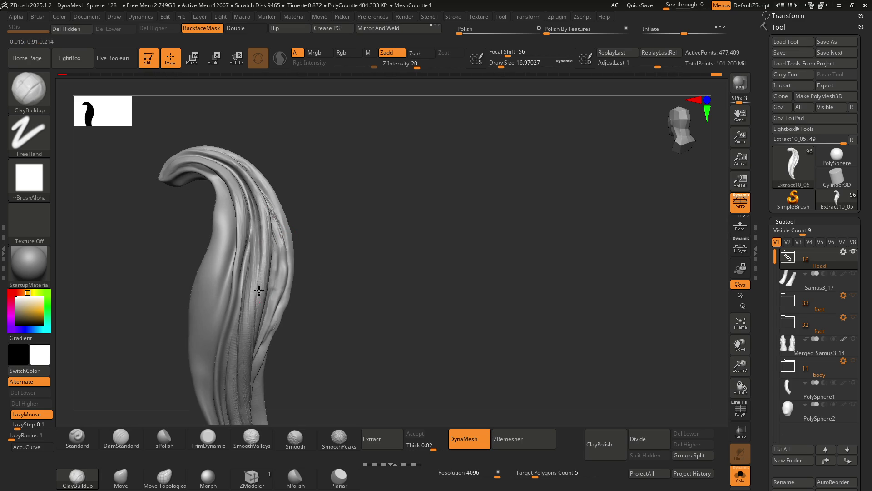
pyautogui.moveTo(261, 225)
pyautogui.mouseDown(button='right')
pyautogui.moveTo(246, 255)
pyautogui.moveTo(247, 244)
pyautogui.moveTo(205, 264)
pyautogui.mouseUp(button='right')
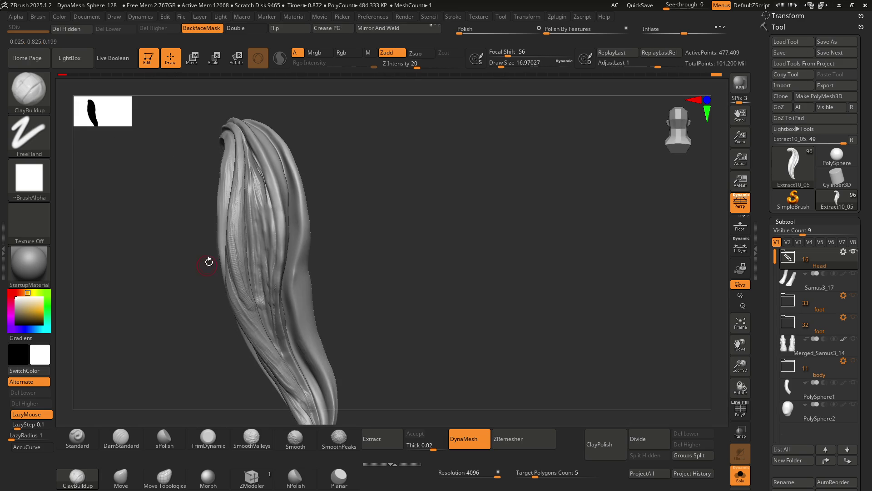
pyautogui.moveTo(245, 201)
pyautogui.mouseDown(button='right')
pyautogui.moveTo(241, 187)
pyautogui.moveTo(232, 262)
pyautogui.moveTo(221, 218)
pyautogui.mouseUp(button='right')
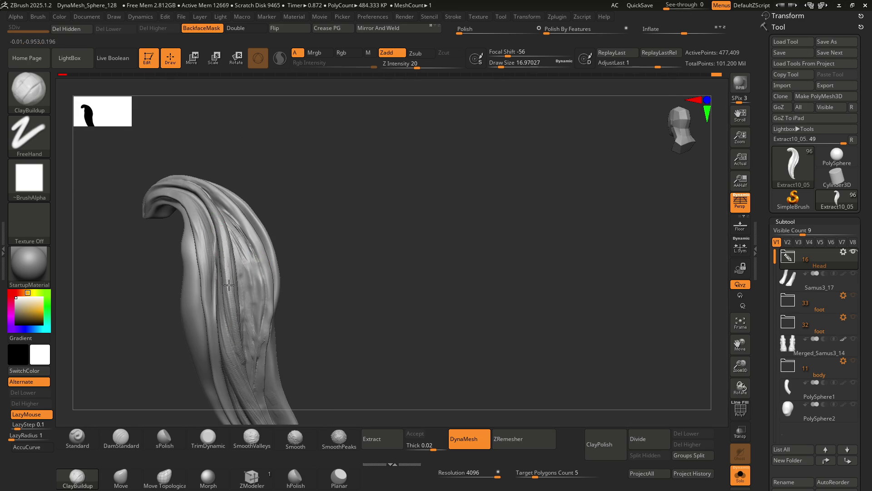
pyautogui.moveTo(244, 270); pyautogui.dragTo(247, 241, button='right')
pyautogui.moveTo(230, 211)
pyautogui.mouseDown(button='right')
pyautogui.moveTo(233, 258)
pyautogui.moveTo(241, 210)
pyautogui.mouseUp(button='right')
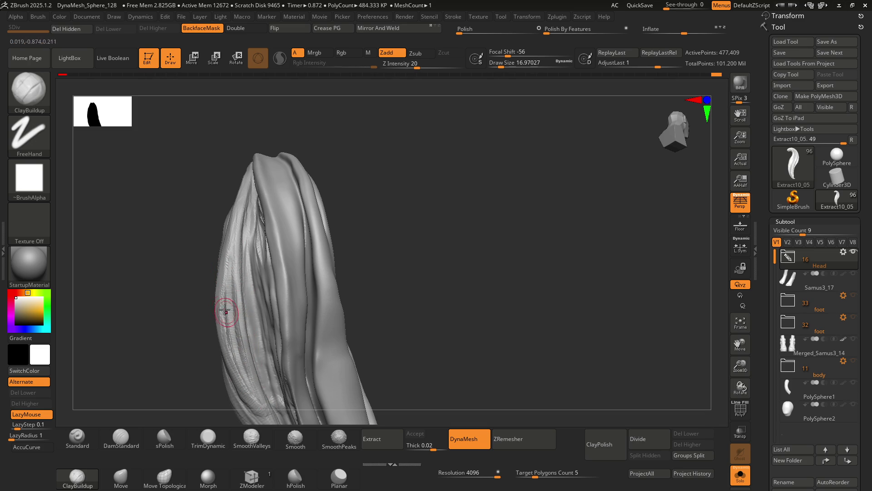
# Carve four ClayBuildup groove strokes along the lock's central strand
pyautogui.moveTo(264, 420)
pyautogui.mouseDown()
pyautogui.moveTo(285, 309)
pyautogui.moveTo(255, 276)
pyautogui.moveTo(287, 241)
pyautogui.moveTo(289, 255)
pyautogui.moveTo(278, 275)
pyautogui.moveTo(259, 194)
pyautogui.moveTo(249, 301)
pyautogui.moveTo(255, 245)
pyautogui.moveTo(282, 234)
pyautogui.moveTo(258, 234)
pyautogui.moveTo(255, 247)
pyautogui.moveTo(261, 232)
pyautogui.mouseUp()
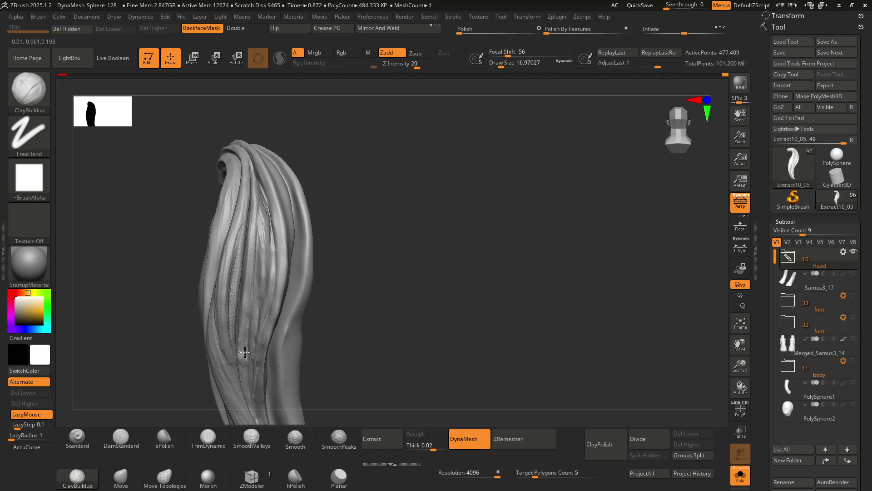
pyautogui.moveTo(253, 395); pyautogui.dragTo(245, 217)
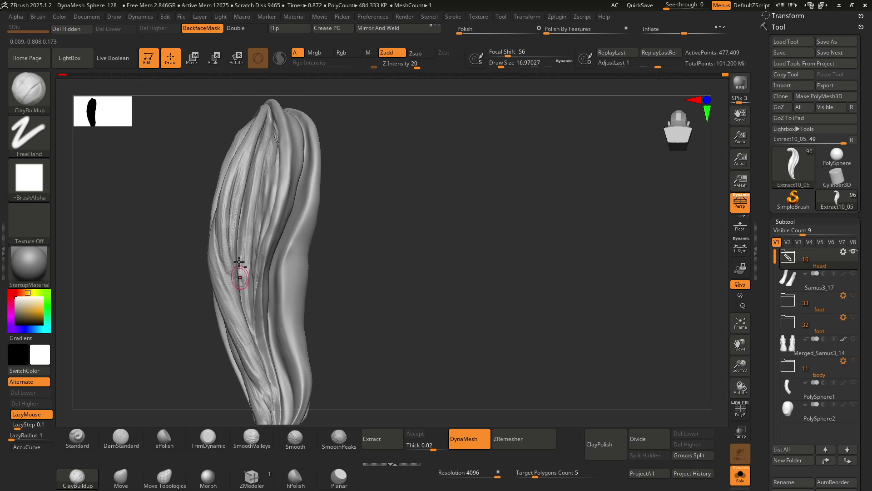
pyautogui.moveTo(252, 249)
pyautogui.mouseDown(button='right')
pyautogui.moveTo(266, 229)
pyautogui.moveTo(273, 271)
pyautogui.moveTo(259, 272)
pyautogui.mouseUp(button='right')
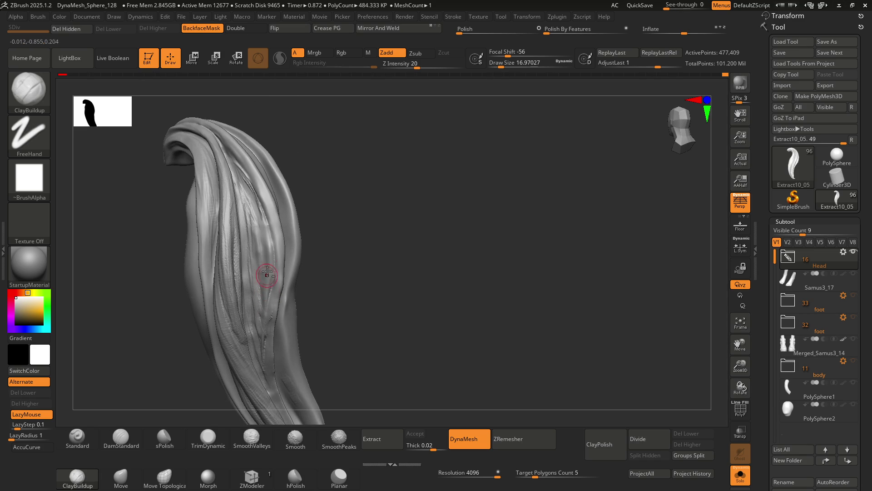
pyautogui.moveTo(255, 239); pyautogui.dragTo(242, 196, button='right')
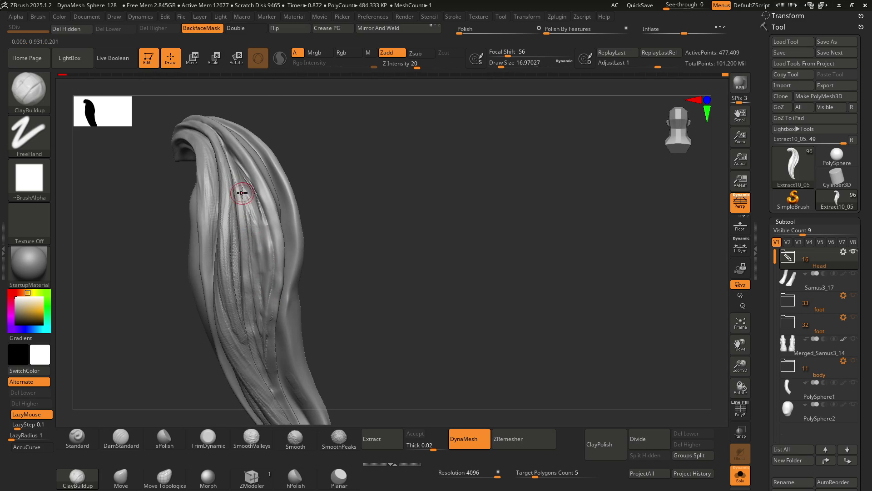
pyautogui.moveTo(257, 250); pyautogui.dragTo(247, 188, button='right')
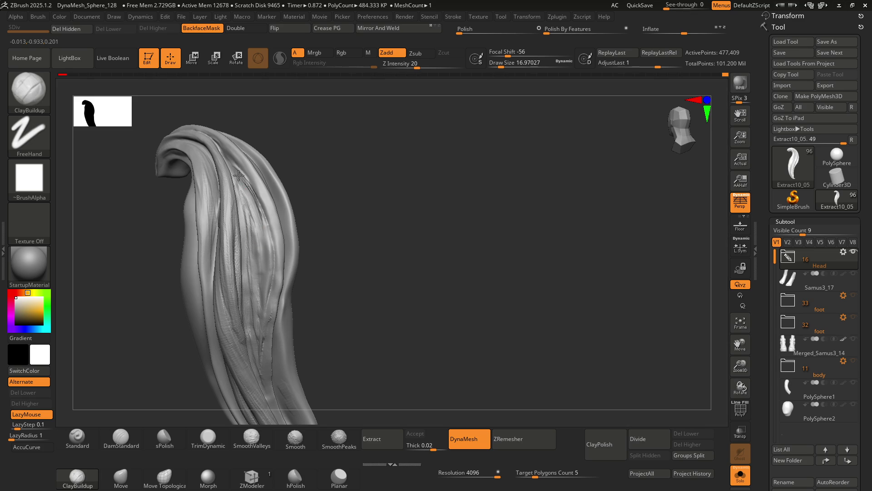
pyautogui.moveTo(259, 236); pyautogui.dragTo(265, 282)
pyautogui.moveTo(253, 214); pyautogui.dragTo(259, 327)
pyautogui.moveTo(256, 255)
pyautogui.mouseDown()
pyautogui.moveTo(254, 336)
pyautogui.moveTo(260, 262)
pyautogui.moveTo(252, 291)
pyautogui.moveTo(244, 201)
pyautogui.moveTo(253, 292)
pyautogui.mouseUp()
pyautogui.moveTo(253, 293); pyautogui.dragTo(273, 230, button='right')
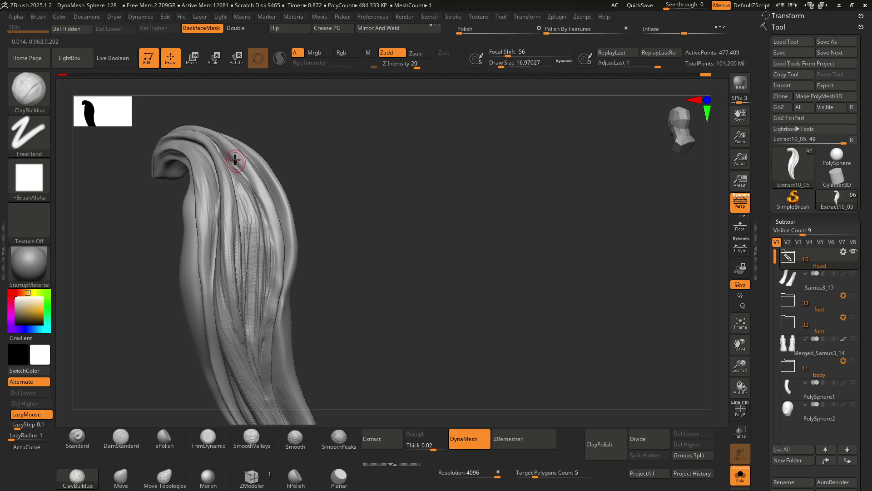
# Raise Draw Size to 32.7 and build a ribbed ridge along one strand
pyautogui.press('s')
pyautogui.moveTo(220, 145)
pyautogui.mouseDown()
pyautogui.moveTo(239, 157)
pyautogui.moveTo(253, 195)
pyautogui.mouseUp()
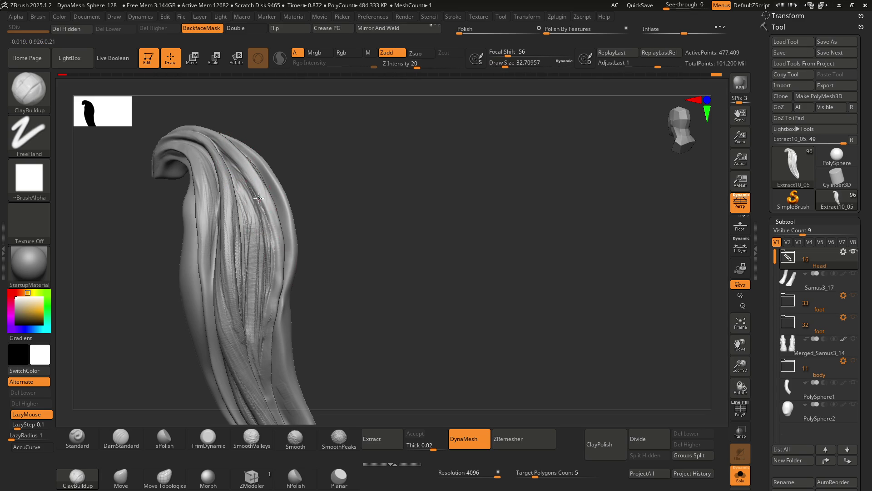
pyautogui.moveTo(288, 258)
pyautogui.mouseDown(button='right')
pyautogui.moveTo(240, 259)
pyautogui.moveTo(287, 224)
pyautogui.mouseUp(button='right')
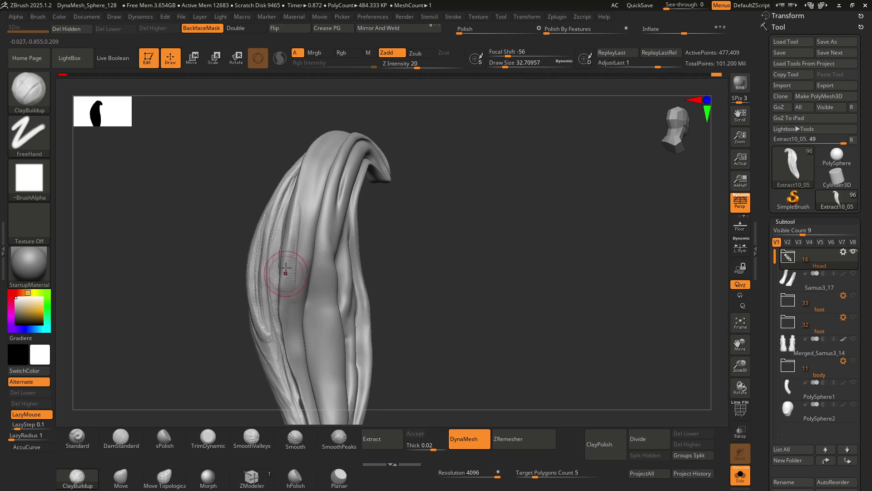
pyautogui.moveTo(288, 311); pyautogui.dragTo(288, 229, button='right')
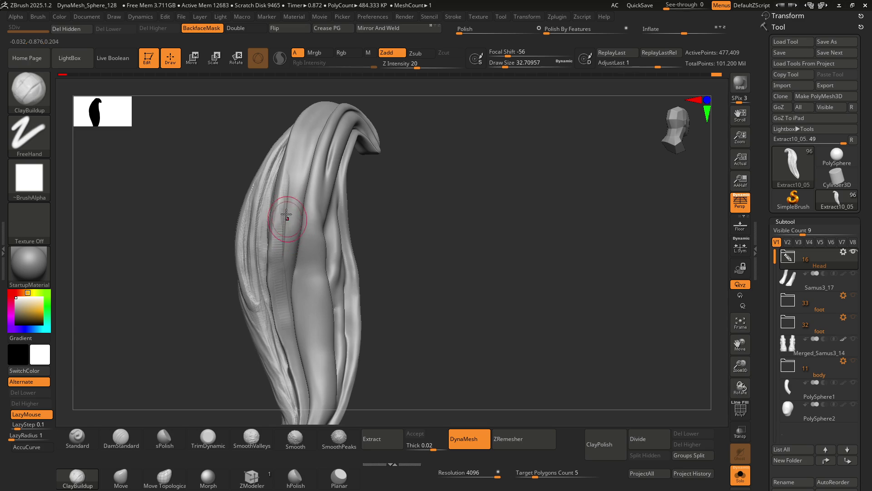
pyautogui.moveTo(288, 339)
pyautogui.mouseDown()
pyautogui.moveTo(287, 369)
pyautogui.moveTo(282, 254)
pyautogui.mouseUp()
pyautogui.moveTo(294, 178)
pyautogui.mouseDown(button='right')
pyautogui.moveTo(292, 233)
pyautogui.moveTo(309, 273)
pyautogui.moveTo(295, 257)
pyautogui.mouseUp(button='right')
# Lower Draw Size to about 8.4 and deepen the groove crease near the curled tip
pyautogui.press('s')
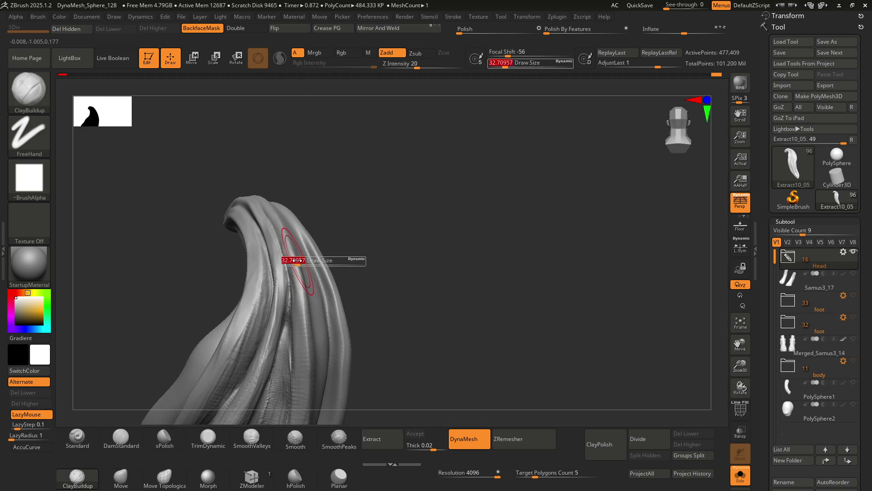
pyautogui.moveTo(318, 257); pyautogui.dragTo(292, 224)
pyautogui.moveTo(292, 224)
pyautogui.mouseDown(button='right')
pyautogui.moveTo(272, 195)
pyautogui.moveTo(312, 292)
pyautogui.moveTo(292, 196)
pyautogui.moveTo(282, 227)
pyautogui.moveTo(295, 240)
pyautogui.moveTo(273, 249)
pyautogui.moveTo(282, 243)
pyautogui.moveTo(298, 262)
pyautogui.mouseUp(button='right')
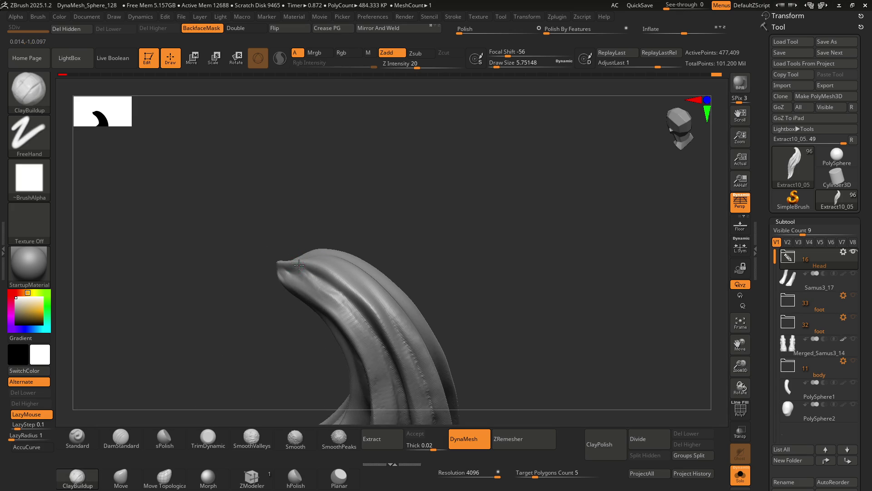
pyautogui.press('s')
pyautogui.moveTo(301, 264)
pyautogui.mouseDown()
pyautogui.moveTo(292, 262)
pyautogui.moveTo(311, 268)
pyautogui.mouseUp()
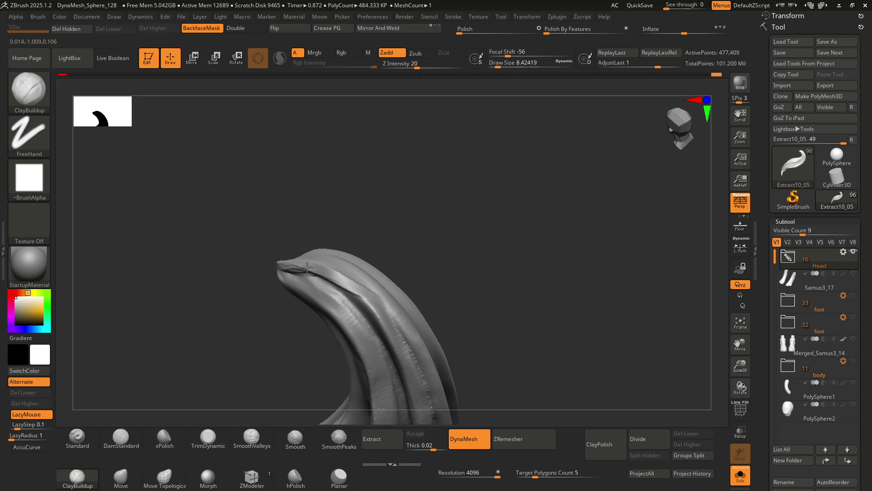
pyautogui.moveTo(382, 336)
pyautogui.mouseDown(button='right')
pyautogui.moveTo(317, 239)
pyautogui.moveTo(249, 203)
pyautogui.mouseUp(button='right')
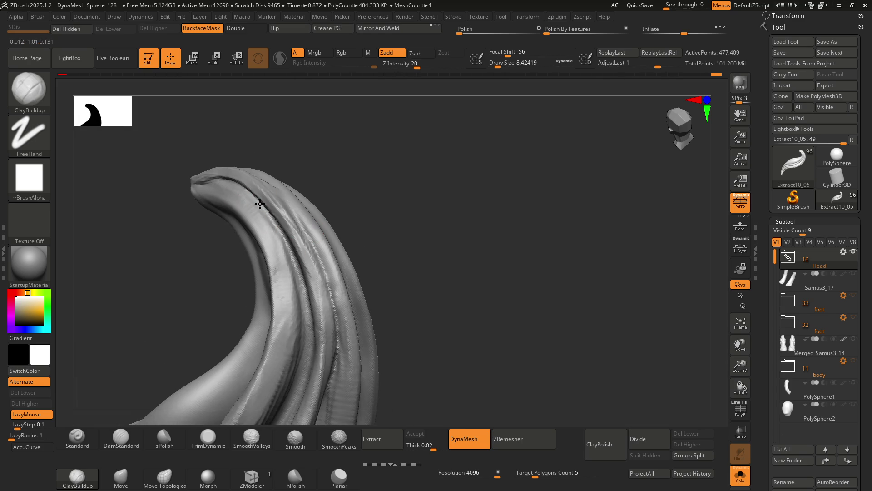
pyautogui.moveTo(278, 220); pyautogui.dragTo(303, 251)
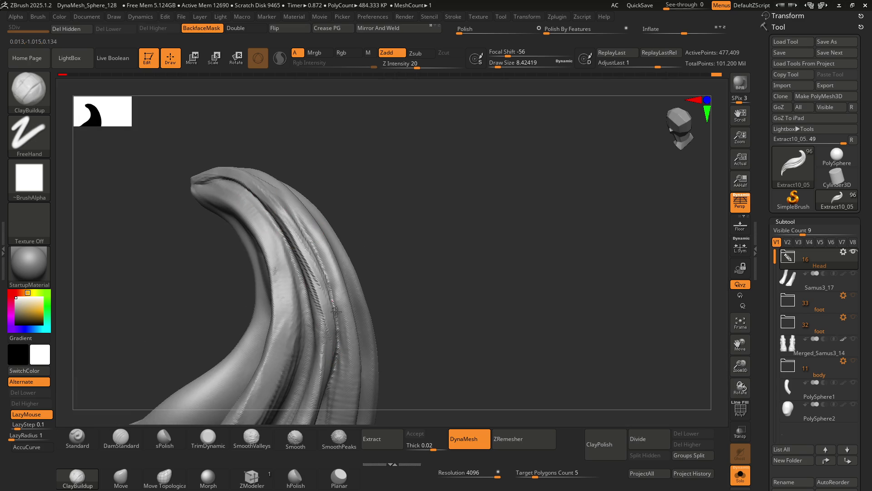
# Refine the groove along the lock and stand it upright facing front
pyautogui.moveTo(322, 307); pyautogui.dragTo(272, 189, button='right')
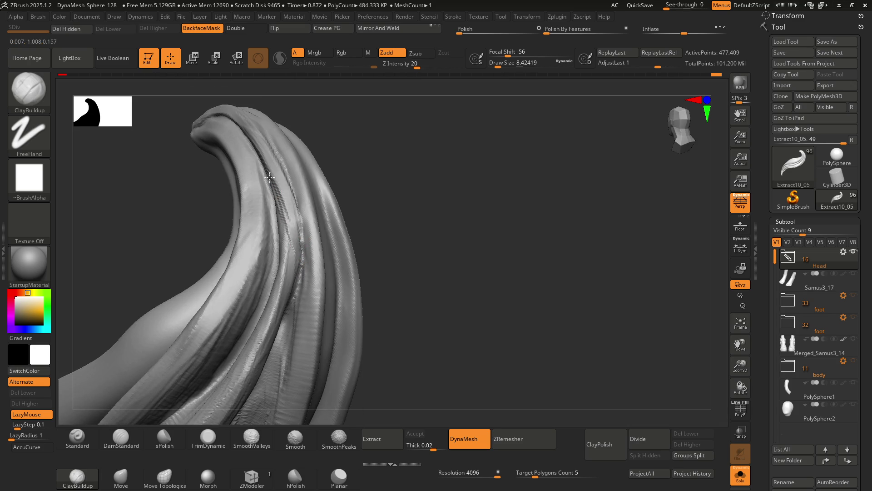
pyautogui.moveTo(311, 282)
pyautogui.mouseDown(button='right')
pyautogui.moveTo(307, 244)
pyautogui.moveTo(278, 234)
pyautogui.moveTo(273, 248)
pyautogui.mouseUp(button='right')
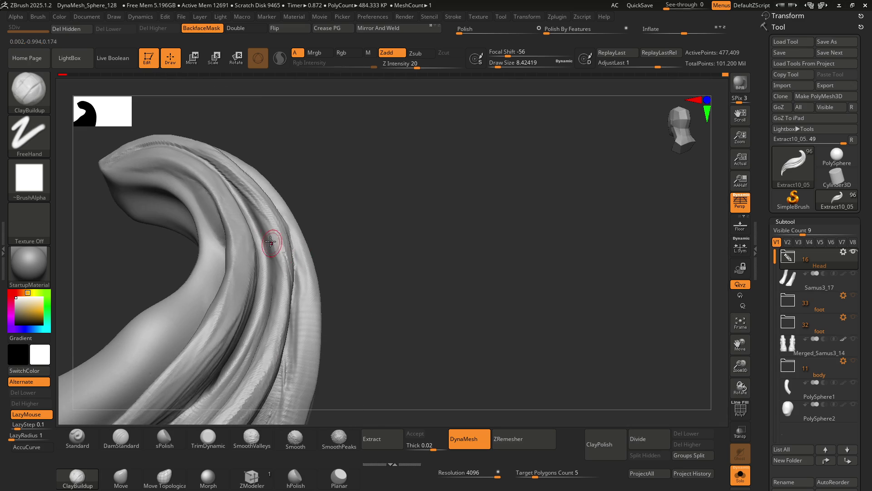
pyautogui.moveTo(267, 359)
pyautogui.mouseDown()
pyautogui.moveTo(273, 254)
pyautogui.moveTo(253, 225)
pyautogui.moveTo(266, 320)
pyautogui.mouseUp()
pyautogui.moveTo(266, 320); pyautogui.dragTo(277, 218, button='right')
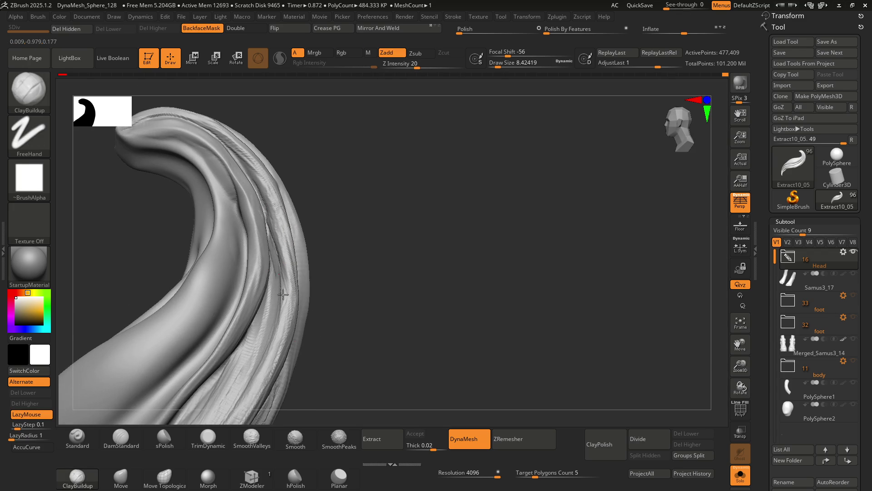
pyautogui.moveTo(296, 266)
pyautogui.mouseDown(button='right')
pyautogui.moveTo(265, 270)
pyautogui.moveTo(270, 214)
pyautogui.moveTo(305, 183)
pyautogui.mouseUp(button='right')
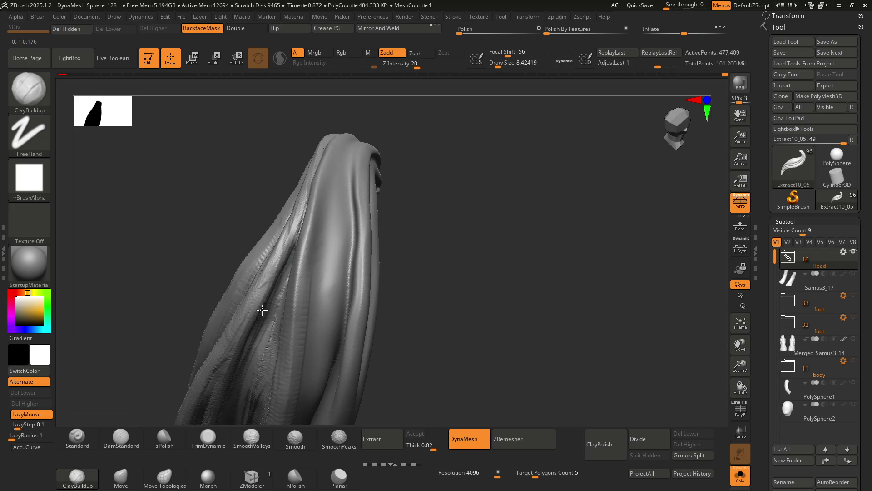
# Sculpt along the lock's upper edge and re-sculpt the groove running up the lock
pyautogui.moveTo(282, 240); pyautogui.dragTo(300, 190)
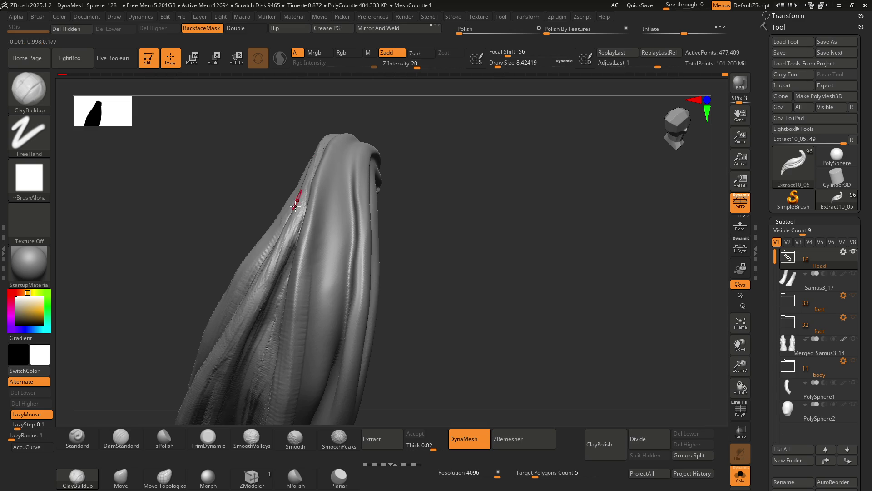
pyautogui.moveTo(295, 194); pyautogui.dragTo(301, 193, button='right')
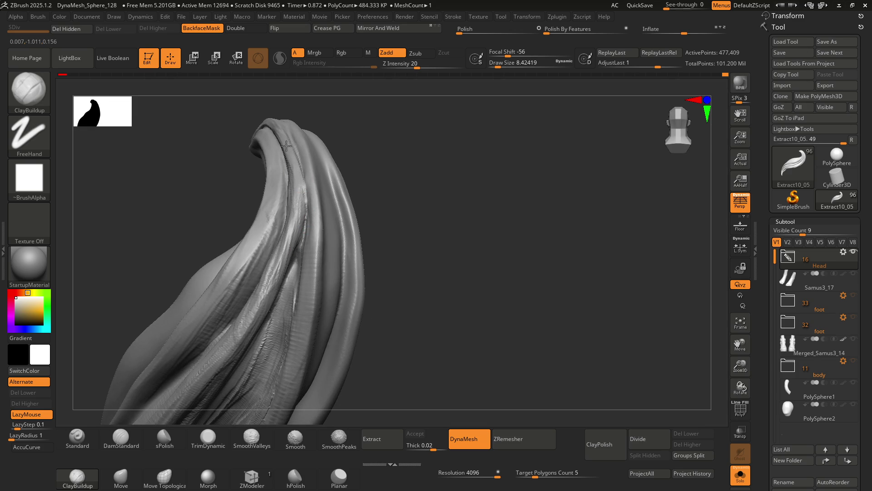
pyautogui.moveTo(293, 159); pyautogui.dragTo(293, 249, button='right')
pyautogui.moveTo(304, 340); pyautogui.dragTo(262, 184)
pyautogui.moveTo(297, 327)
pyautogui.mouseDown(button='right')
pyautogui.moveTo(297, 213)
pyautogui.moveTo(311, 297)
pyautogui.mouseUp(button='right')
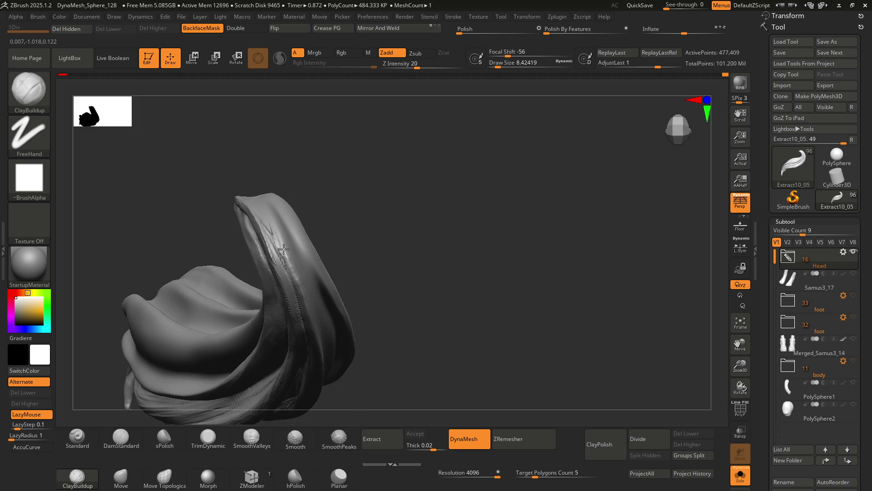
pyautogui.moveTo(280, 233)
pyautogui.mouseDown(button='right')
pyautogui.moveTo(336, 278)
pyautogui.moveTo(351, 335)
pyautogui.moveTo(318, 220)
pyautogui.moveTo(311, 240)
pyautogui.moveTo(295, 249)
pyautogui.mouseUp(button='right')
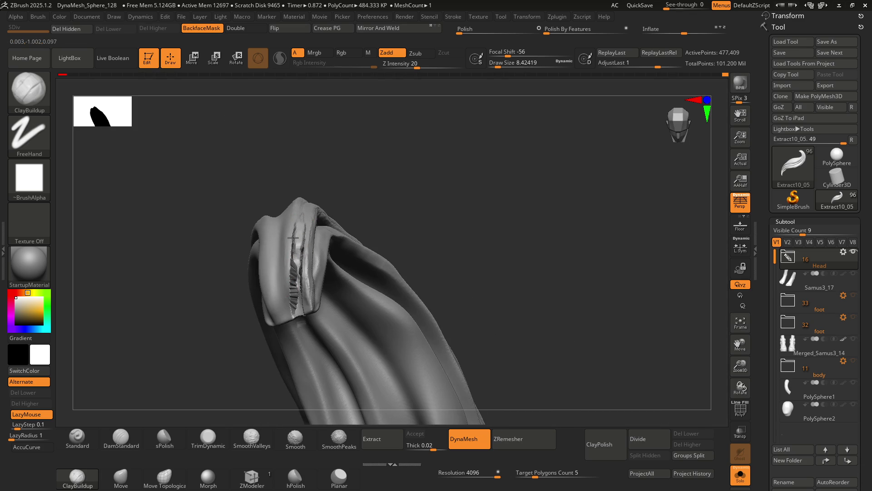
# Mask an area and sculpt along the crease on the curled tip
pyautogui.keyDown('ctrl'); pyautogui.moveTo(368, 178); pyautogui.dragTo(369, 194); pyautogui.keyUp('ctrl')
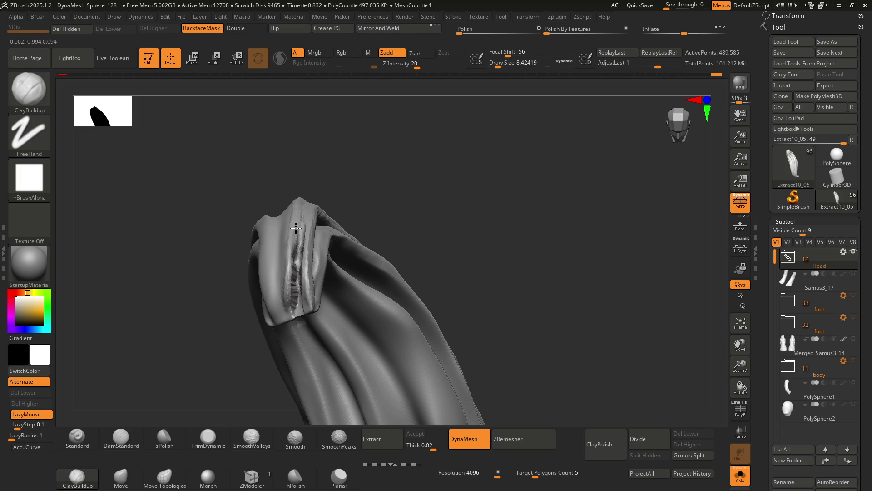
pyautogui.moveTo(294, 260)
pyautogui.mouseDown()
pyautogui.moveTo(301, 259)
pyautogui.moveTo(310, 213)
pyautogui.mouseUp()
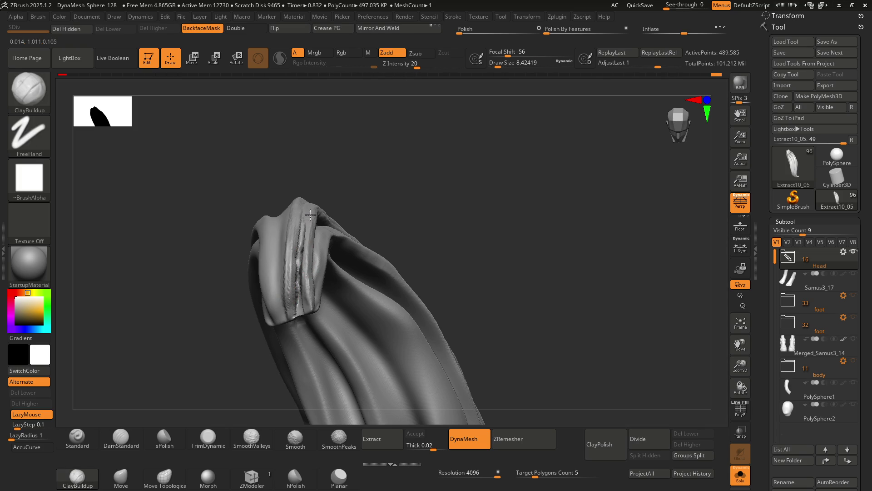
pyautogui.moveTo(311, 263); pyautogui.dragTo(304, 284)
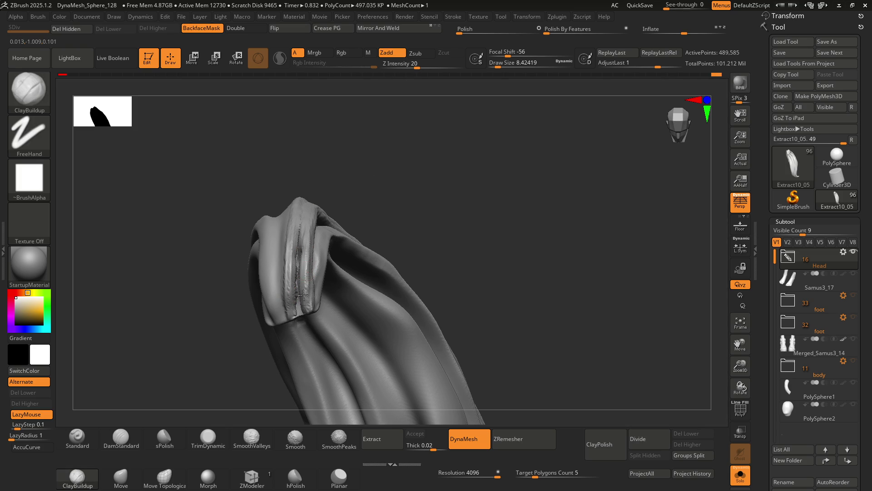
pyautogui.moveTo(311, 206)
pyautogui.mouseDown(button='right')
pyautogui.moveTo(321, 220)
pyautogui.moveTo(314, 254)
pyautogui.moveTo(286, 315)
pyautogui.moveTo(309, 283)
pyautogui.moveTo(307, 264)
pyautogui.mouseUp(button='right')
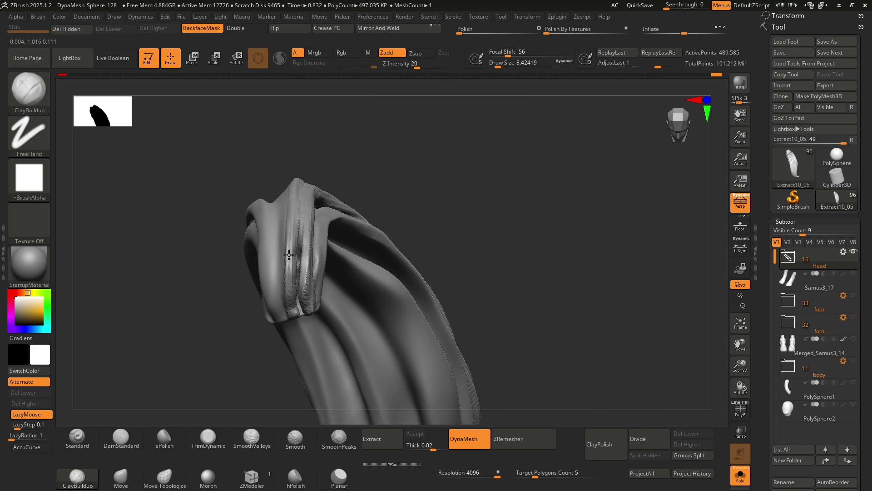
pyautogui.moveTo(301, 324)
pyautogui.mouseDown(button='right')
pyautogui.moveTo(287, 239)
pyautogui.moveTo(303, 264)
pyautogui.moveTo(300, 288)
pyautogui.mouseUp(button='right')
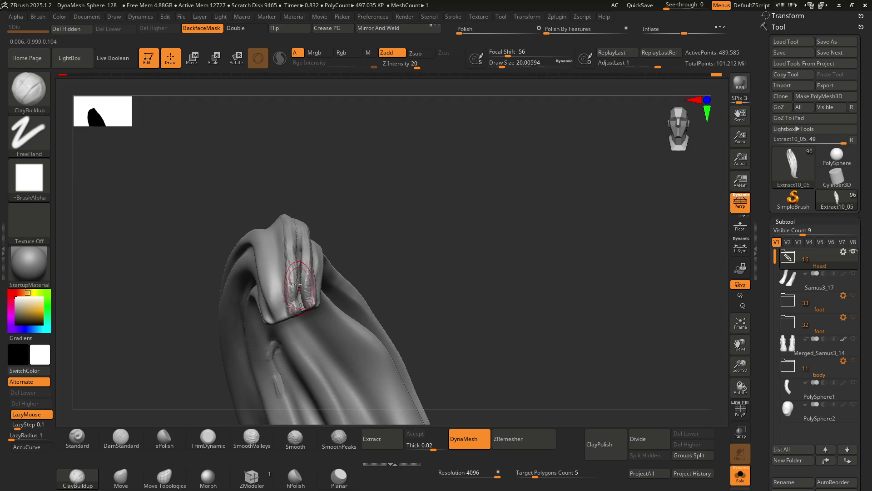
# At Draw Size 10.5, build up clay ridges on the curl's left fold and tip
pyautogui.press('s')
pyautogui.moveTo(289, 292); pyautogui.dragTo(278, 288)
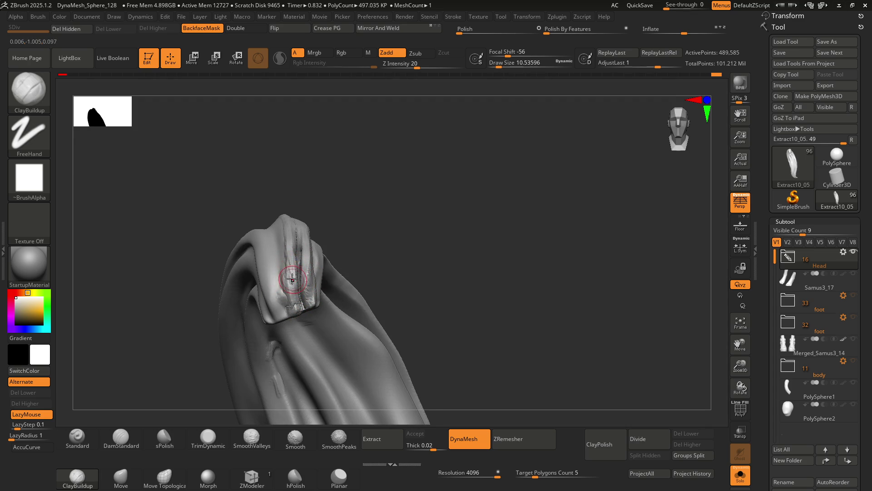
pyautogui.moveTo(278, 288); pyautogui.dragTo(295, 287, button='right')
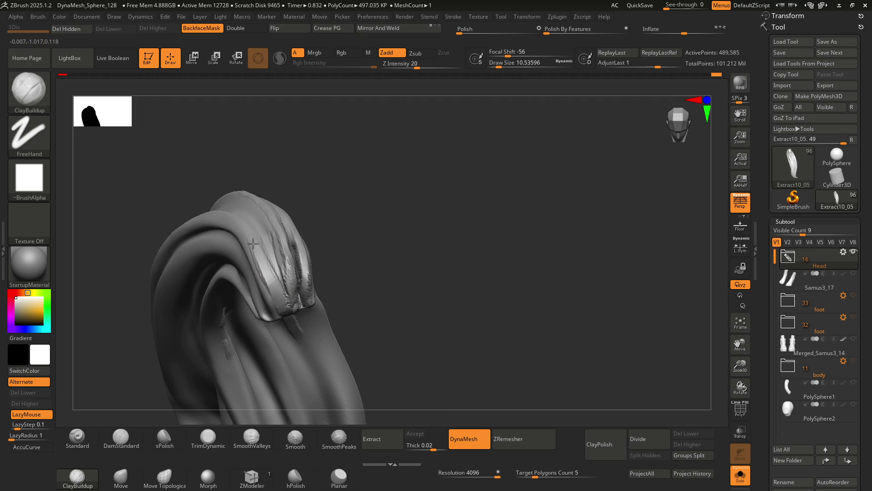
pyautogui.moveTo(293, 334)
pyautogui.mouseDown(button='right')
pyautogui.moveTo(253, 253)
pyautogui.moveTo(288, 253)
pyautogui.mouseUp(button='right')
pyautogui.moveTo(300, 252)
pyautogui.mouseDown()
pyautogui.moveTo(301, 291)
pyautogui.moveTo(292, 286)
pyautogui.moveTo(302, 273)
pyautogui.moveTo(302, 309)
pyautogui.mouseUp()
pyautogui.moveTo(299, 310)
pyautogui.mouseDown(button='right')
pyautogui.moveTo(308, 298)
pyautogui.moveTo(283, 302)
pyautogui.mouseUp(button='right')
pyautogui.moveTo(308, 289)
pyautogui.mouseDown()
pyautogui.moveTo(313, 302)
pyautogui.moveTo(334, 272)
pyautogui.moveTo(378, 254)
pyautogui.moveTo(326, 285)
pyautogui.moveTo(313, 305)
pyautogui.moveTo(332, 284)
pyautogui.moveTo(309, 302)
pyautogui.moveTo(318, 288)
pyautogui.moveTo(350, 279)
pyautogui.moveTo(304, 313)
pyautogui.moveTo(364, 277)
pyautogui.moveTo(353, 291)
pyautogui.mouseUp()
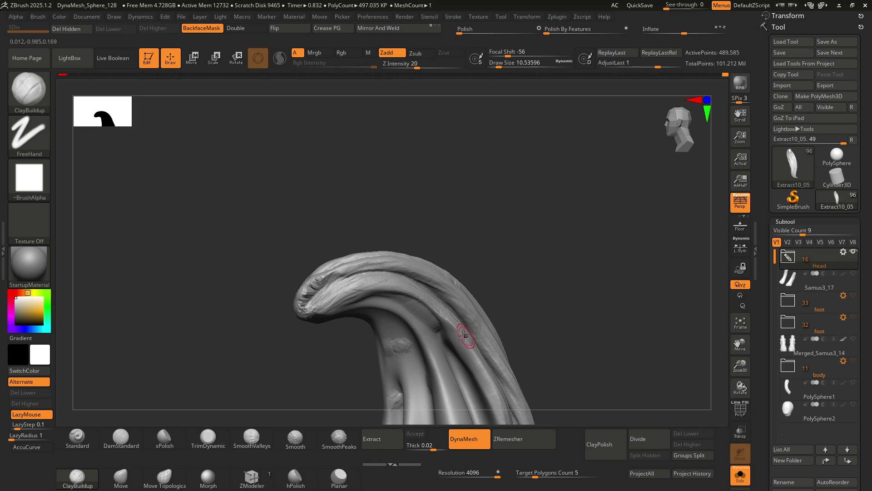
# Carve fine striated detail along the strand's inner ridge
pyautogui.moveTo(449, 336)
pyautogui.mouseDown(button='right')
pyautogui.moveTo(415, 299)
pyautogui.moveTo(409, 253)
pyautogui.moveTo(389, 255)
pyautogui.moveTo(408, 219)
pyautogui.mouseUp(button='right')
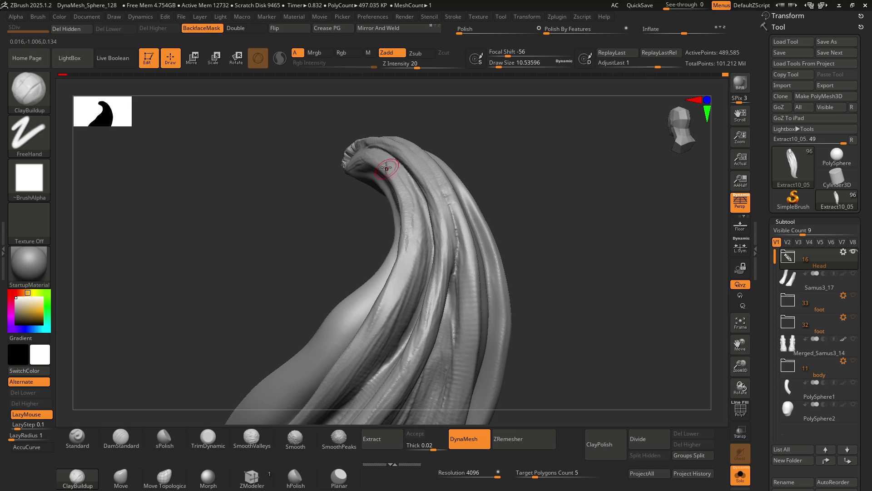
pyautogui.moveTo(385, 260)
pyautogui.mouseDown(button='right')
pyautogui.moveTo(421, 224)
pyautogui.moveTo(399, 230)
pyautogui.moveTo(390, 181)
pyautogui.mouseUp(button='right')
pyautogui.moveTo(389, 181)
pyautogui.mouseDown()
pyautogui.moveTo(366, 136)
pyautogui.moveTo(386, 168)
pyautogui.moveTo(377, 131)
pyautogui.moveTo(406, 227)
pyautogui.moveTo(389, 298)
pyautogui.mouseUp()
pyautogui.moveTo(391, 262)
pyautogui.mouseDown()
pyautogui.moveTo(388, 237)
pyautogui.moveTo(385, 314)
pyautogui.moveTo(381, 263)
pyautogui.moveTo(380, 298)
pyautogui.mouseUp()
pyautogui.moveTo(380, 297)
pyautogui.mouseDown(button='right')
pyautogui.moveTo(383, 265)
pyautogui.moveTo(389, 292)
pyautogui.moveTo(395, 253)
pyautogui.moveTo(373, 268)
pyautogui.moveTo(364, 259)
pyautogui.moveTo(385, 175)
pyautogui.moveTo(373, 172)
pyautogui.mouseUp(button='right')
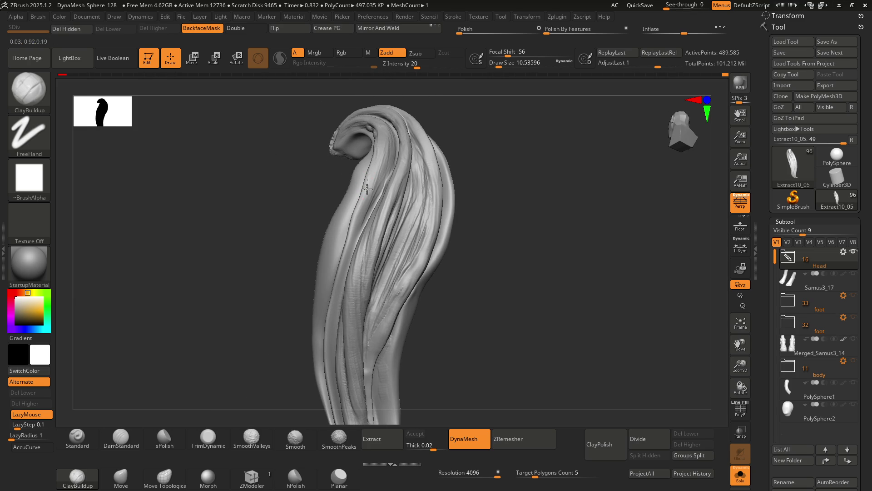
# Enlarge the brush to about 34.8 and rework surface detail along the strand groove
pyautogui.press('s')
pyautogui.click(350, 200)
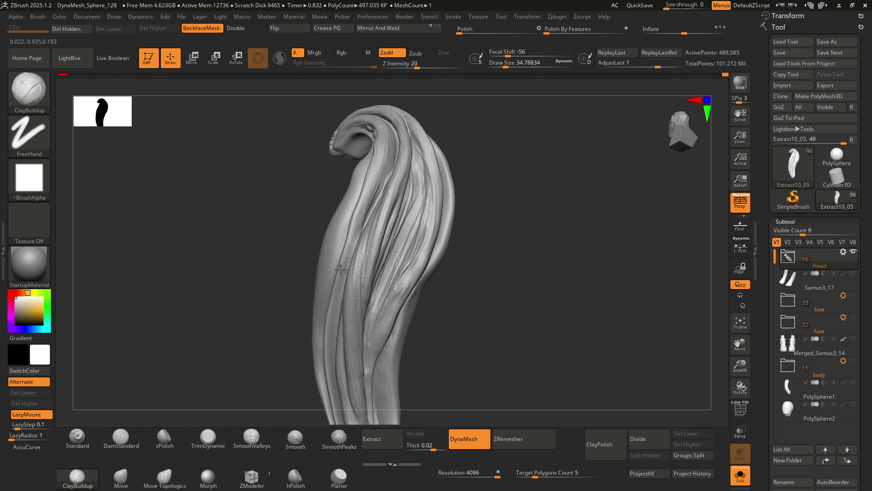
pyautogui.moveTo(336, 283); pyautogui.dragTo(351, 230, button='right')
pyautogui.moveTo(337, 193); pyautogui.dragTo(360, 239, button='right')
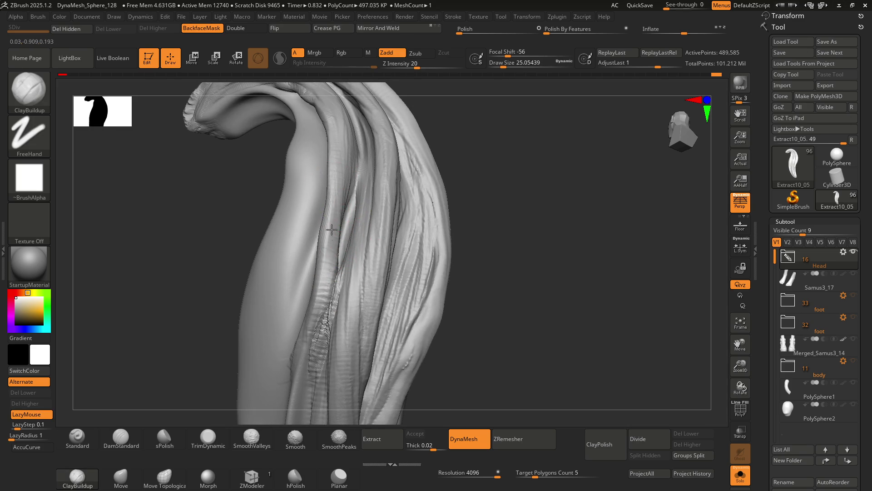
pyautogui.moveTo(341, 210)
pyautogui.keyDown('ctrl'); pyautogui.mouseDown(button='right')
pyautogui.moveTo(318, 214)
pyautogui.moveTo(350, 205)
pyautogui.mouseUp(button='right'); pyautogui.keyUp('ctrl')
pyautogui.moveTo(330, 296)
pyautogui.mouseDown(button='right')
pyautogui.moveTo(335, 244)
pyautogui.moveTo(335, 267)
pyautogui.mouseUp(button='right')
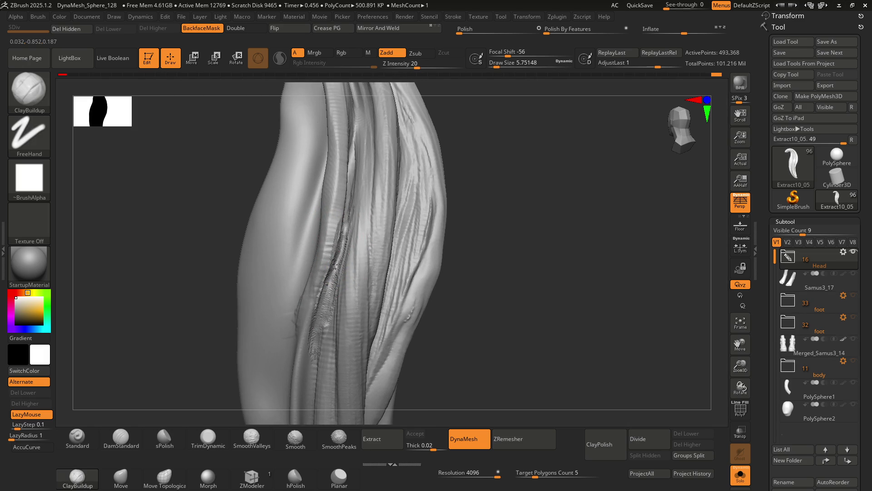
pyautogui.moveTo(335, 268); pyautogui.dragTo(326, 302)
pyautogui.moveTo(337, 276); pyautogui.dragTo(330, 260, button='right')
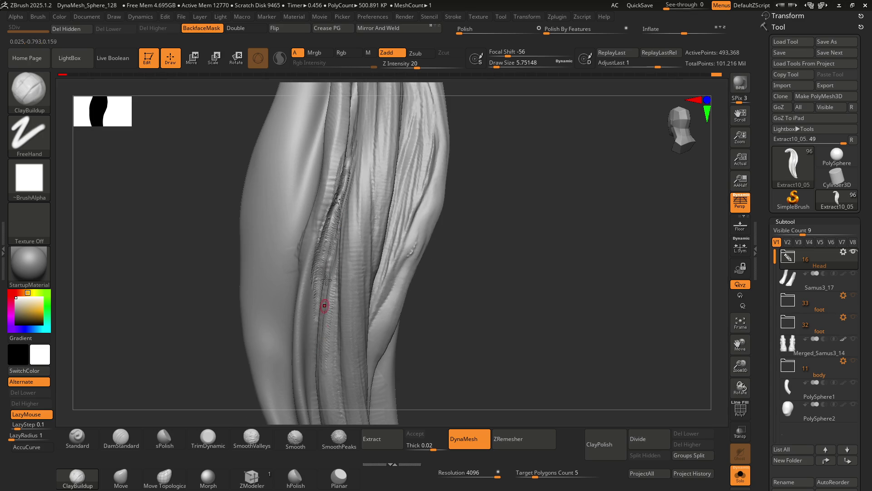
pyautogui.moveTo(331, 298); pyautogui.dragTo(326, 273, button='right')
pyautogui.moveTo(320, 277)
pyautogui.mouseDown()
pyautogui.moveTo(322, 402)
pyautogui.moveTo(325, 302)
pyautogui.mouseUp()
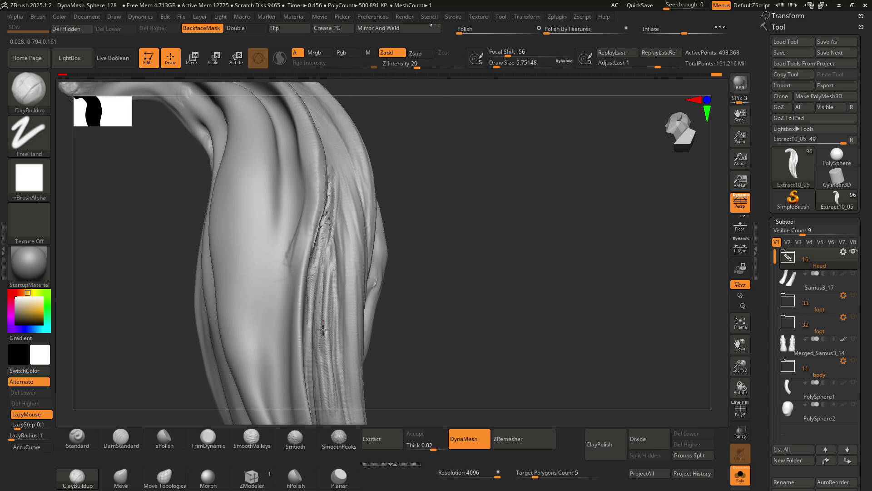
# Draw strand detail down the groove, then review the whole curved lock
pyautogui.moveTo(325, 302)
pyautogui.mouseDown(button='right')
pyautogui.moveTo(349, 249)
pyautogui.moveTo(394, 271)
pyautogui.moveTo(368, 214)
pyautogui.mouseUp(button='right')
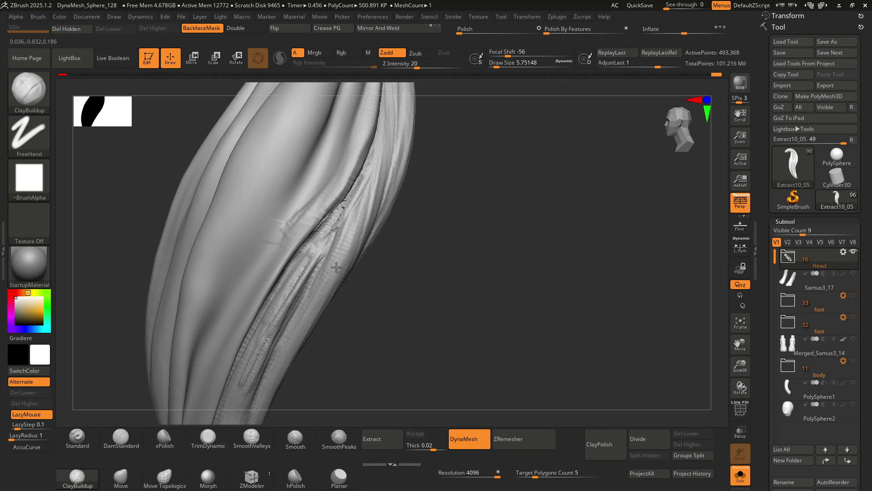
pyautogui.moveTo(356, 209)
pyautogui.mouseDown()
pyautogui.moveTo(322, 311)
pyautogui.moveTo(332, 285)
pyautogui.mouseUp()
pyautogui.moveTo(332, 284); pyautogui.dragTo(364, 186, button='right')
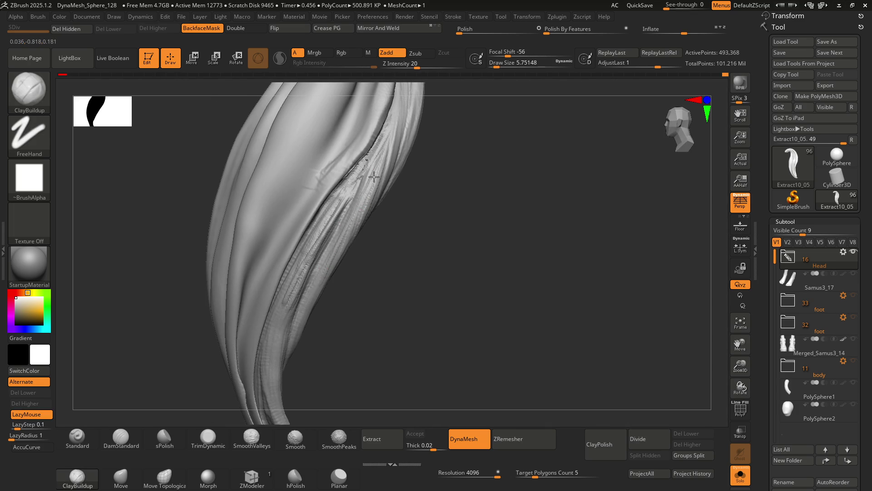
pyautogui.moveTo(355, 236); pyautogui.dragTo(326, 224, button='right')
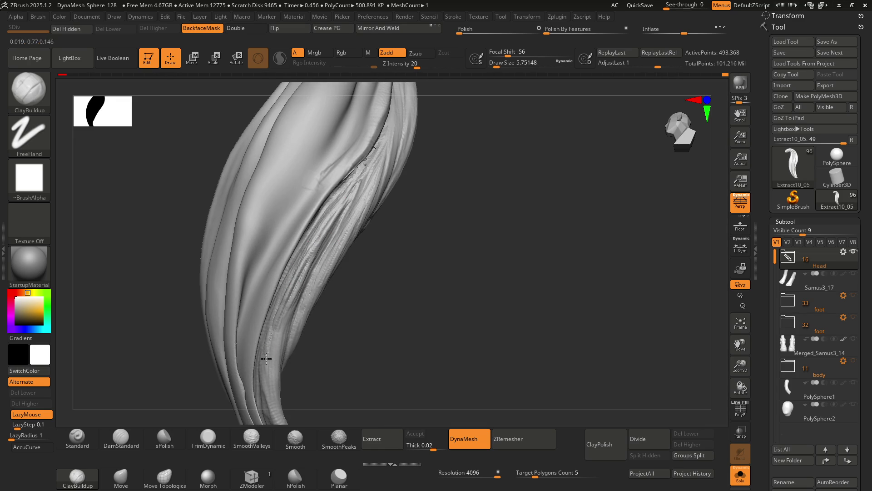
pyautogui.moveTo(308, 257); pyautogui.dragTo(301, 267, button='right')
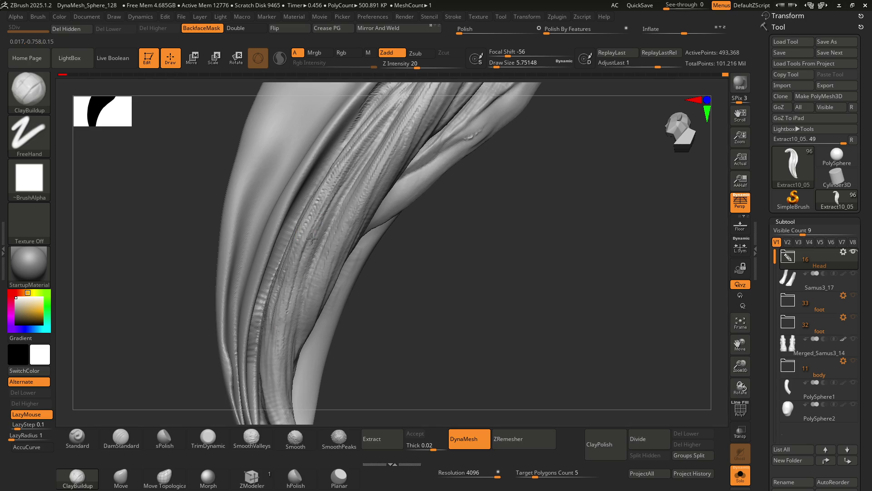
pyautogui.moveTo(288, 292); pyautogui.dragTo(305, 230, button='right')
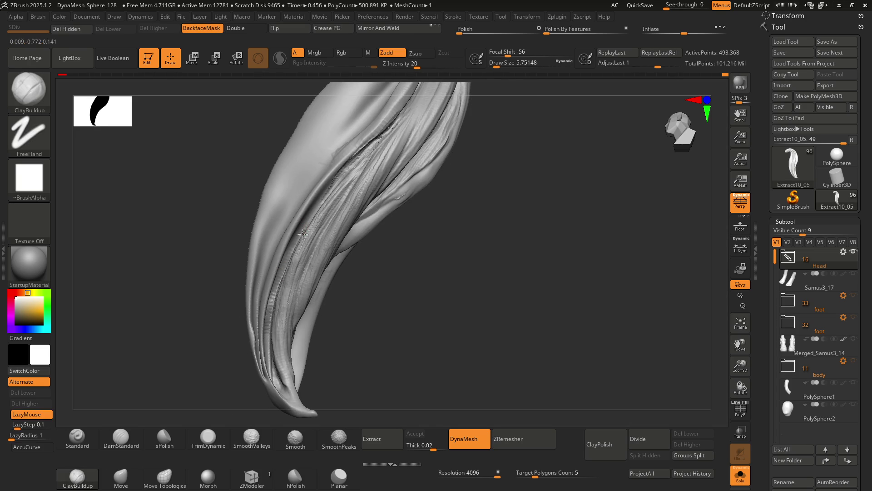
pyautogui.moveTo(293, 398)
pyautogui.mouseDown(button='right')
pyautogui.moveTo(329, 279)
pyautogui.moveTo(313, 284)
pyautogui.moveTo(320, 268)
pyautogui.moveTo(325, 286)
pyautogui.moveTo(312, 271)
pyautogui.moveTo(308, 287)
pyautogui.moveTo(318, 201)
pyautogui.moveTo(322, 312)
pyautogui.moveTo(318, 209)
pyautogui.moveTo(339, 341)
pyautogui.mouseUp(button='right')
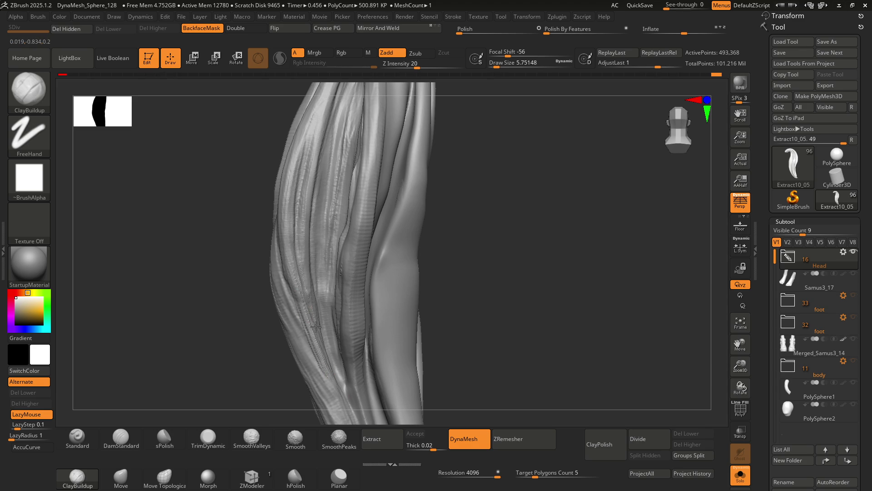
pyautogui.moveTo(335, 362); pyautogui.dragTo(309, 321, button='right')
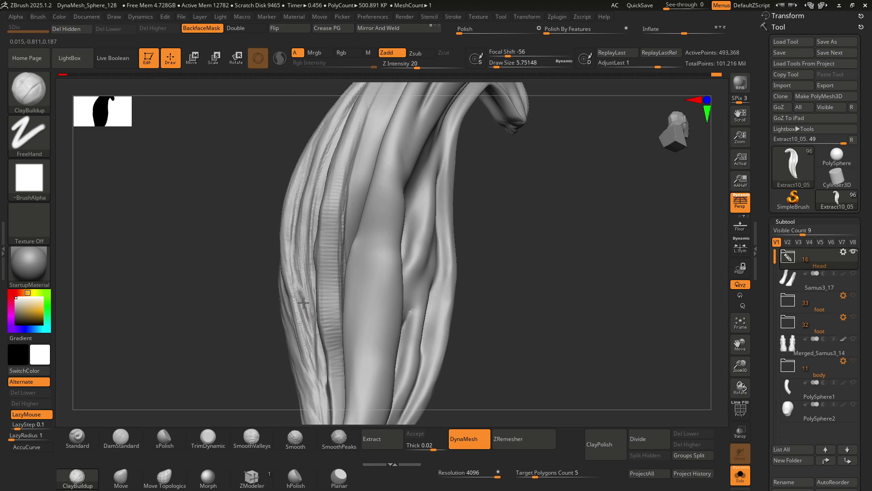
pyautogui.moveTo(313, 277); pyautogui.dragTo(293, 286, button='right')
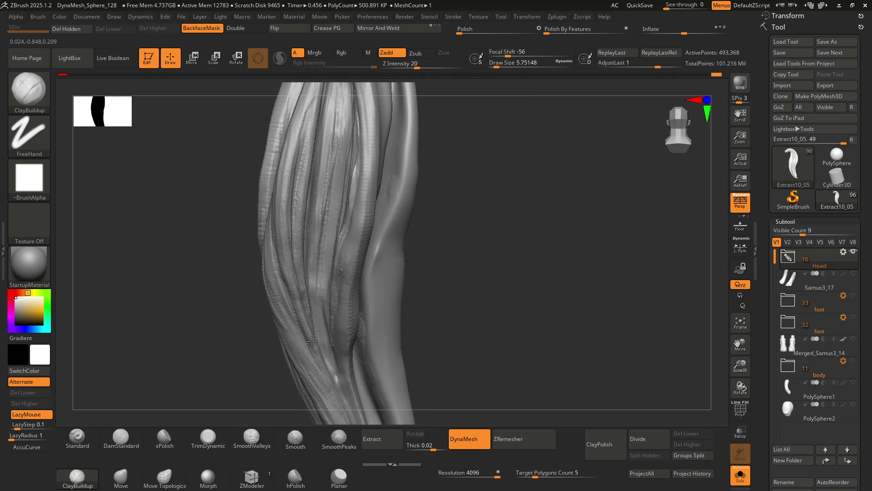
pyautogui.moveTo(315, 335)
pyautogui.mouseDown(button='right')
pyautogui.moveTo(290, 231)
pyautogui.moveTo(317, 253)
pyautogui.moveTo(302, 233)
pyautogui.moveTo(302, 214)
pyautogui.moveTo(313, 212)
pyautogui.mouseUp(button='right')
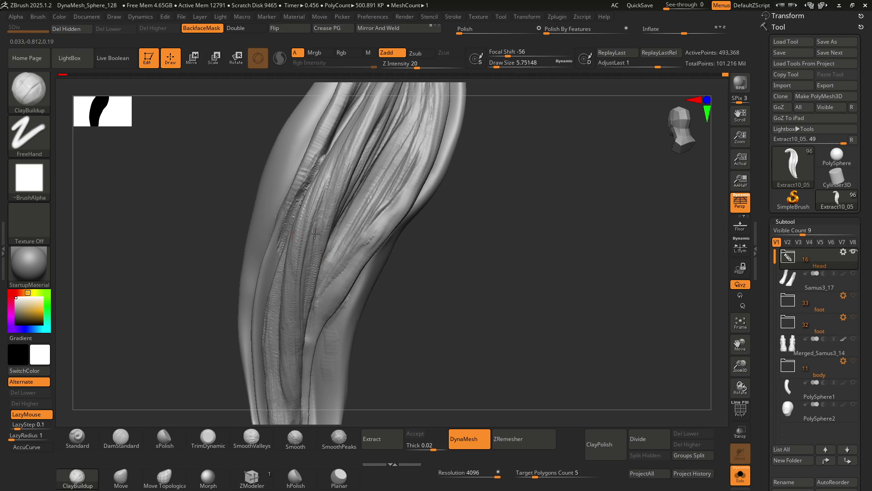
pyautogui.moveTo(310, 314); pyautogui.dragTo(308, 200, button='right')
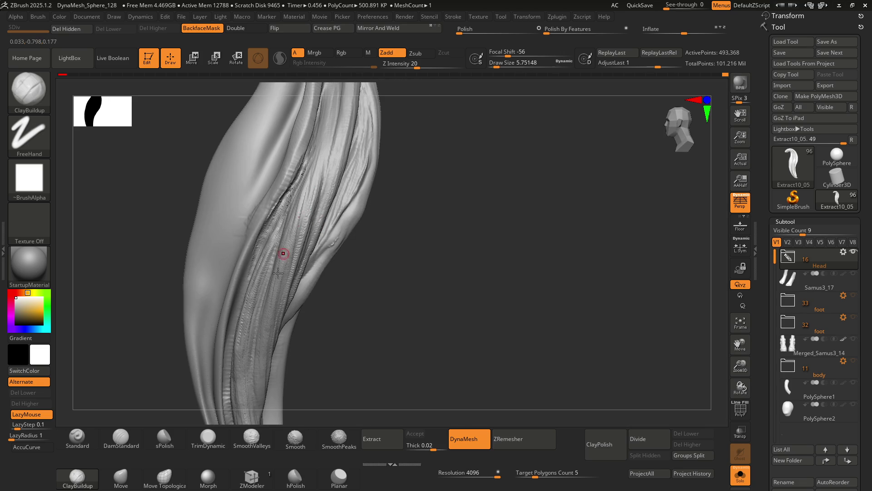
pyautogui.moveTo(296, 236)
pyautogui.mouseDown(button='right')
pyautogui.moveTo(327, 263)
pyautogui.moveTo(320, 244)
pyautogui.moveTo(327, 230)
pyautogui.moveTo(271, 199)
pyautogui.moveTo(321, 200)
pyautogui.moveTo(295, 209)
pyautogui.moveTo(348, 255)
pyautogui.mouseUp(button='right')
# Enlarge the brush and rotate the curved strand to a side view
pyautogui.press('ctrl')
pyautogui.press('s')
pyautogui.moveTo(358, 297); pyautogui.dragTo(327, 262, button='right')
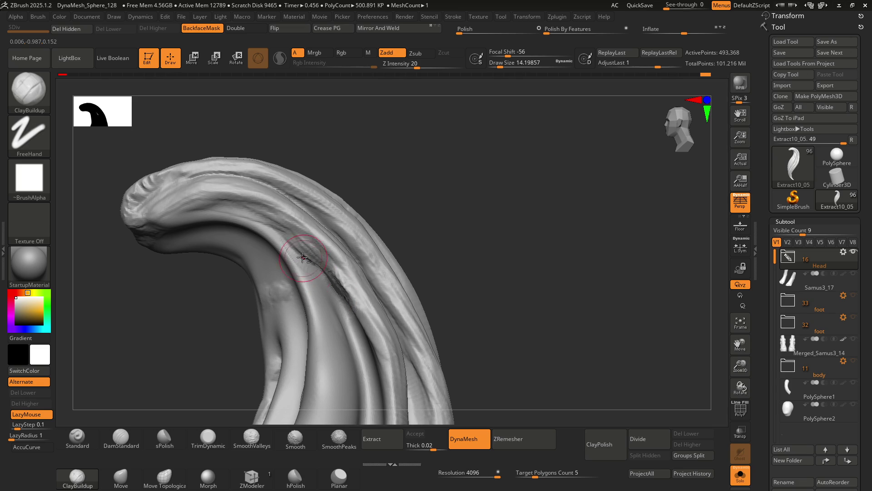
pyautogui.moveTo(267, 211)
pyautogui.mouseDown(button='right')
pyautogui.moveTo(370, 279)
pyautogui.moveTo(319, 237)
pyautogui.moveTo(374, 241)
pyautogui.moveTo(374, 255)
pyautogui.moveTo(351, 251)
pyautogui.moveTo(359, 282)
pyautogui.moveTo(371, 258)
pyautogui.moveTo(361, 216)
pyautogui.moveTo(363, 228)
pyautogui.mouseUp(button='right')
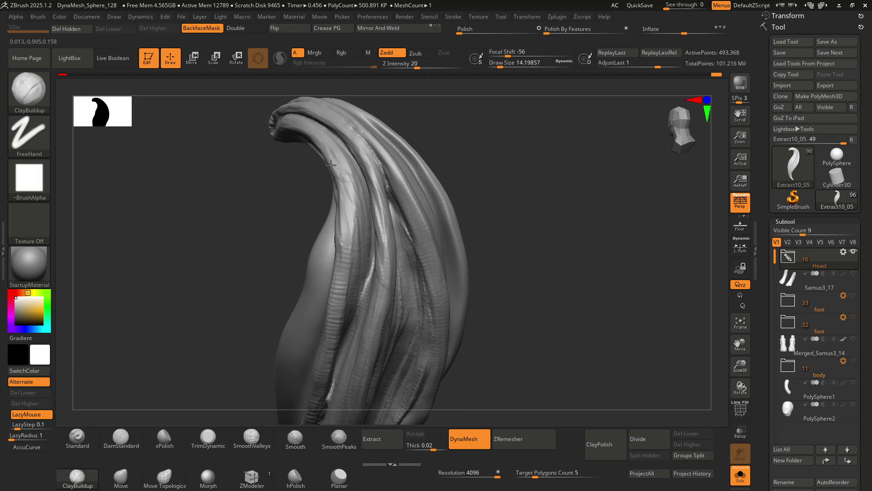
pyautogui.moveTo(334, 153); pyautogui.dragTo(381, 237, button='right')
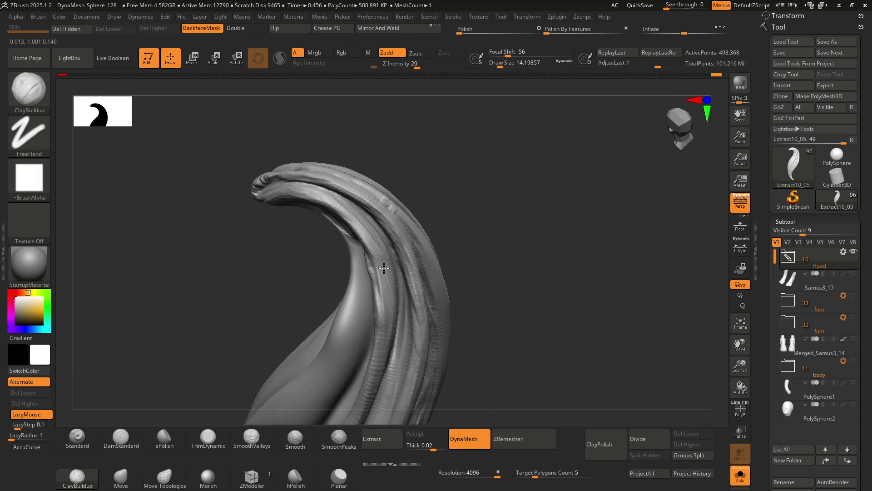
pyautogui.moveTo(384, 271)
pyautogui.mouseDown(button='right')
pyautogui.moveTo(371, 228)
pyautogui.moveTo(379, 252)
pyautogui.moveTo(339, 238)
pyautogui.moveTo(374, 241)
pyautogui.mouseUp(button='right')
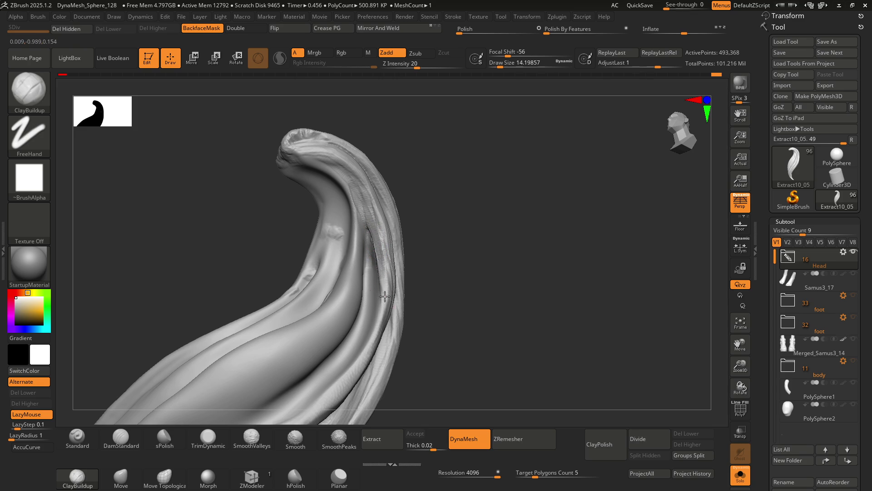
pyautogui.moveTo(389, 282); pyautogui.dragTo(387, 239, button='right')
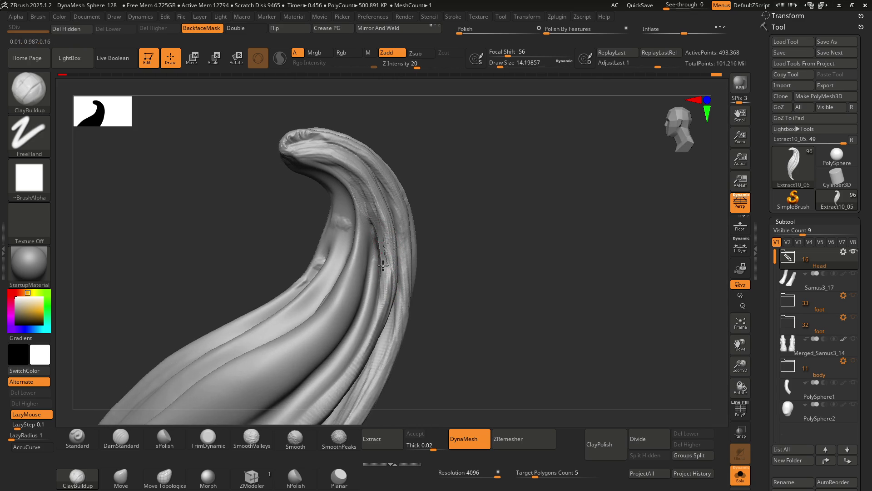
pyautogui.moveTo(374, 316); pyautogui.dragTo(391, 252, button='right')
# Rotate the curled lock to bring its inner crease into view
pyautogui.press('ctrl')
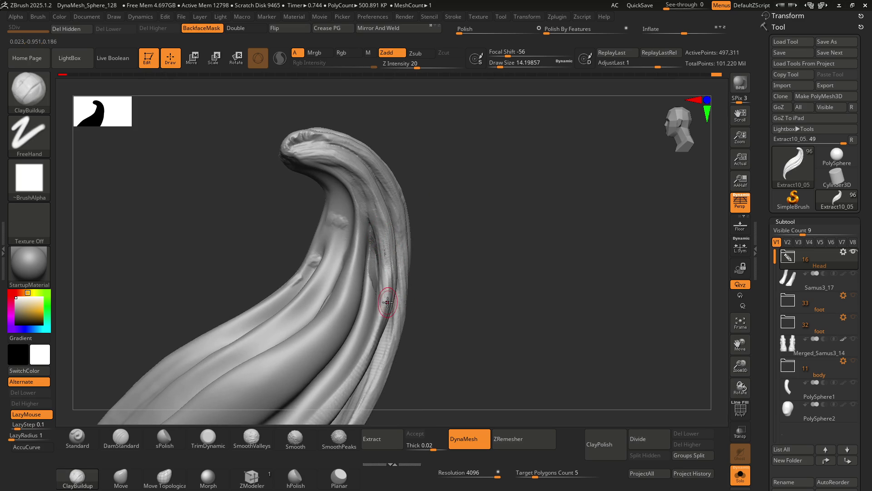
pyautogui.moveTo(384, 266); pyautogui.dragTo(386, 219, button='right')
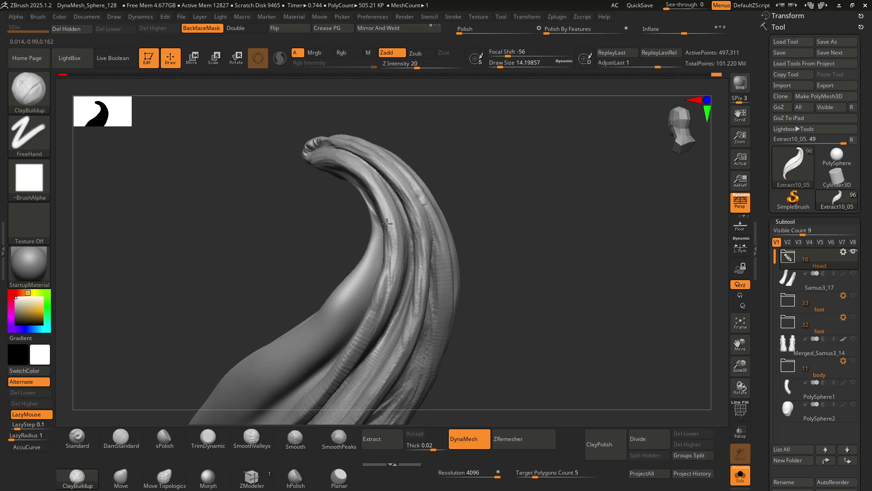
pyautogui.moveTo(384, 283)
pyautogui.mouseDown(button='right')
pyautogui.moveTo(377, 250)
pyautogui.moveTo(388, 242)
pyautogui.moveTo(361, 291)
pyautogui.moveTo(366, 260)
pyautogui.moveTo(379, 258)
pyautogui.mouseUp(button='right')
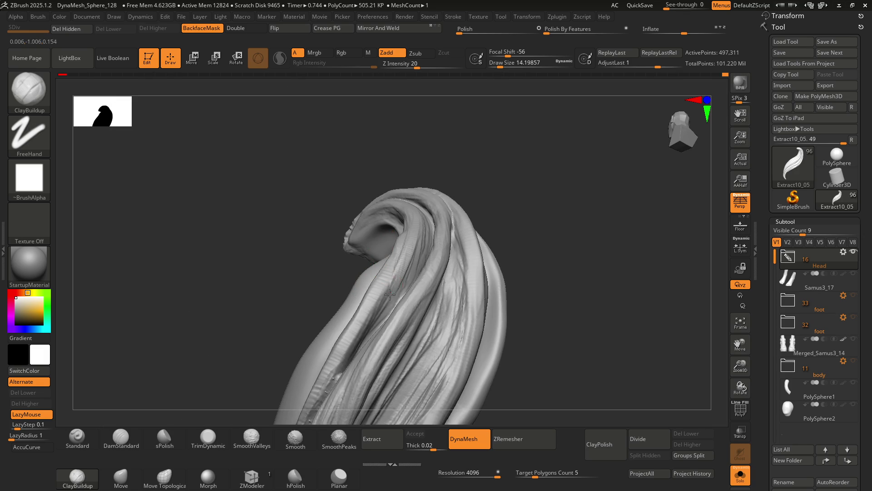
pyautogui.moveTo(353, 369)
pyautogui.mouseDown(button='right')
pyautogui.moveTo(409, 277)
pyautogui.moveTo(366, 234)
pyautogui.mouseUp(button='right')
pyautogui.moveTo(410, 224); pyautogui.dragTo(395, 212, button='right')
pyautogui.moveTo(383, 269)
pyautogui.mouseDown(button='right')
pyautogui.moveTo(375, 184)
pyautogui.moveTo(340, 152)
pyautogui.mouseUp(button='right')
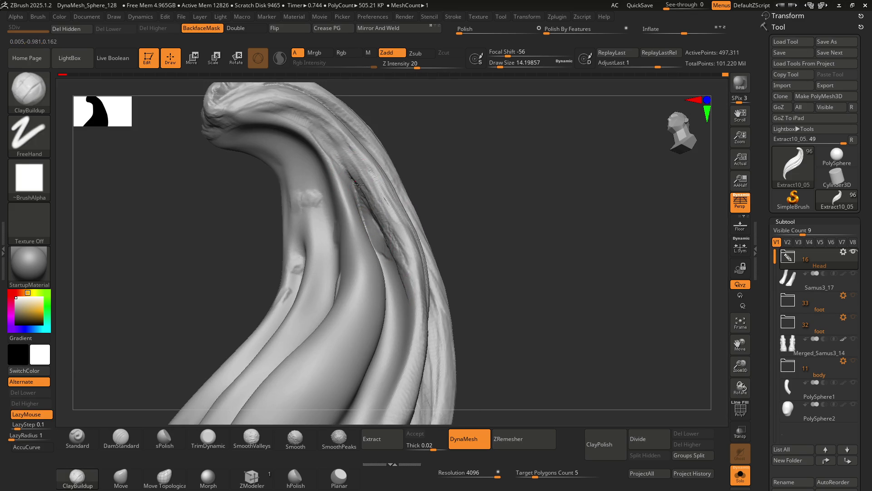
# Stroke striated strand detail down the inner crease, redoing one stroke, and enlarge the brush
pyautogui.moveTo(342, 155)
pyautogui.mouseDown()
pyautogui.moveTo(390, 221)
pyautogui.moveTo(409, 273)
pyautogui.moveTo(386, 218)
pyautogui.moveTo(404, 300)
pyautogui.moveTo(380, 232)
pyautogui.moveTo(400, 264)
pyautogui.moveTo(350, 172)
pyautogui.moveTo(354, 194)
pyautogui.mouseUp()
pyautogui.moveTo(353, 195)
pyautogui.mouseDown(button='right')
pyautogui.moveTo(312, 146)
pyautogui.moveTo(321, 162)
pyautogui.mouseUp(button='right')
pyautogui.moveTo(285, 125)
pyautogui.mouseDown()
pyautogui.moveTo(330, 164)
pyautogui.moveTo(345, 203)
pyautogui.mouseUp()
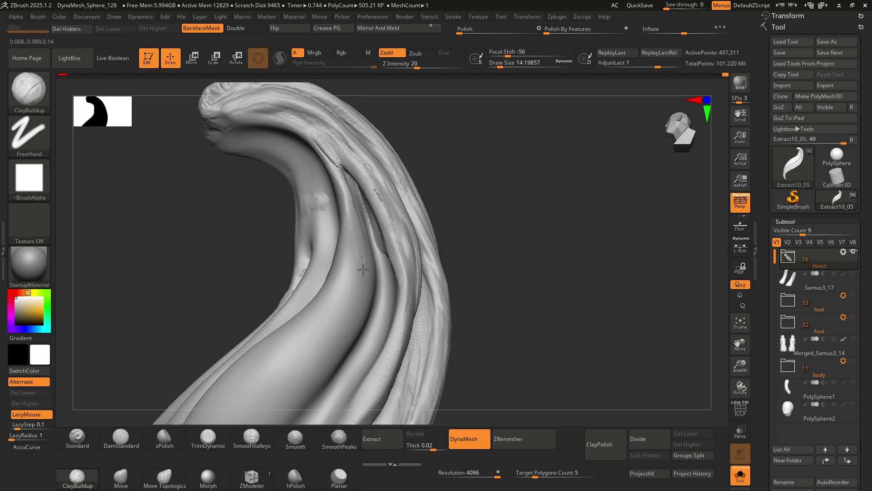
pyautogui.hotkey('ctrl', 'z')
pyautogui.hotkey('ctrl', 'z')
pyautogui.moveTo(364, 250)
pyautogui.mouseDown()
pyautogui.moveTo(357, 282)
pyautogui.moveTo(347, 253)
pyautogui.moveTo(352, 208)
pyautogui.moveTo(356, 251)
pyautogui.moveTo(350, 202)
pyautogui.moveTo(359, 285)
pyautogui.moveTo(318, 355)
pyautogui.moveTo(363, 238)
pyautogui.moveTo(352, 219)
pyautogui.moveTo(341, 277)
pyautogui.moveTo(315, 311)
pyautogui.moveTo(350, 259)
pyautogui.moveTo(355, 234)
pyautogui.moveTo(353, 275)
pyautogui.mouseUp()
pyautogui.press(']')
pyautogui.press(']')
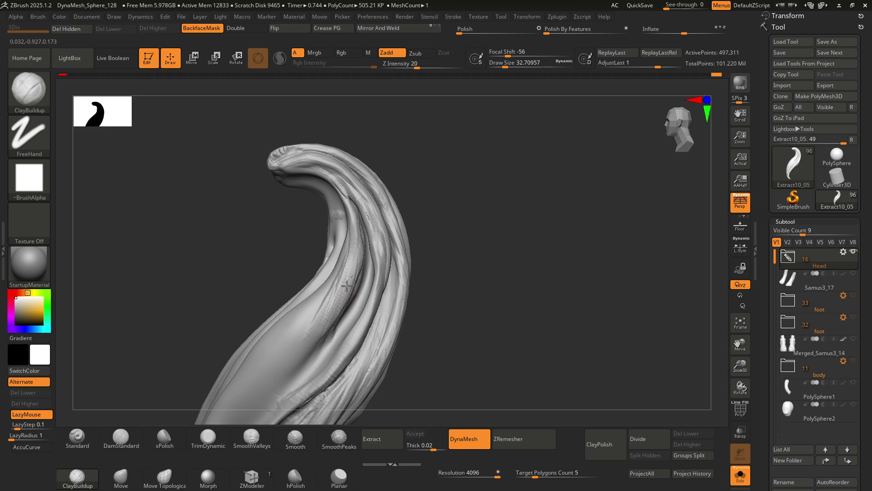
# Add a band of striated detail along the lower left strand
pyautogui.moveTo(352, 275)
pyautogui.keyDown('alt'); pyautogui.mouseDown(button='right')
pyautogui.moveTo(359, 245)
pyautogui.moveTo(315, 255)
pyautogui.mouseUp(button='right'); pyautogui.keyUp('alt')
pyautogui.moveTo(263, 326)
pyautogui.mouseDown()
pyautogui.moveTo(313, 266)
pyautogui.moveTo(234, 360)
pyautogui.moveTo(269, 291)
pyautogui.moveTo(246, 321)
pyautogui.mouseUp()
pyautogui.moveTo(260, 292)
pyautogui.mouseDown()
pyautogui.moveTo(234, 329)
pyautogui.moveTo(286, 257)
pyautogui.moveTo(346, 210)
pyautogui.moveTo(252, 296)
pyautogui.mouseUp()
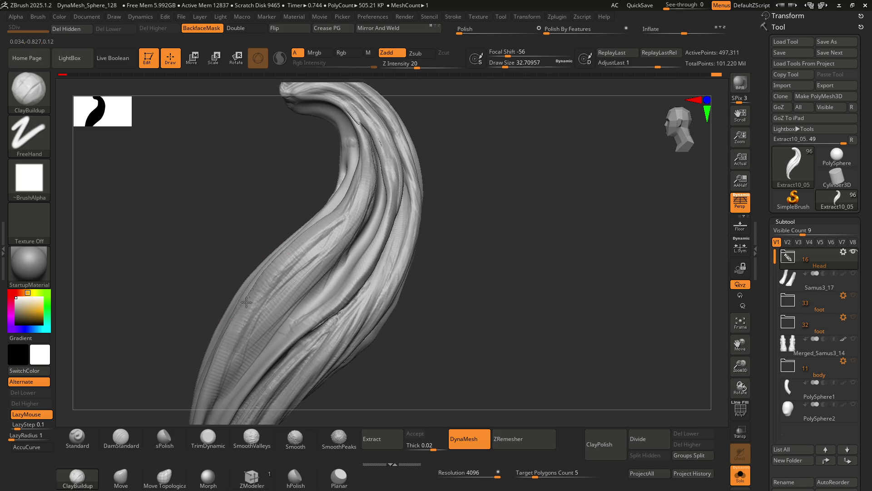
pyautogui.moveTo(277, 270)
pyautogui.mouseDown()
pyautogui.moveTo(243, 334)
pyautogui.moveTo(259, 280)
pyautogui.moveTo(245, 318)
pyautogui.moveTo(280, 304)
pyautogui.mouseUp()
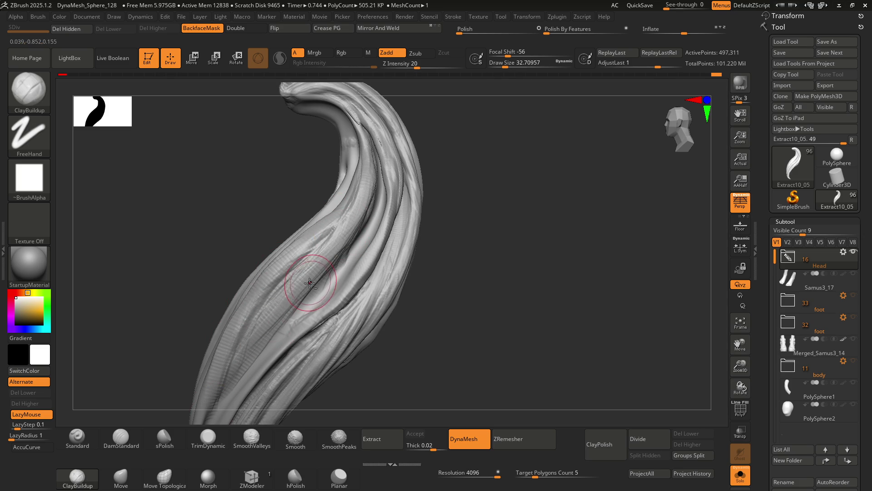
pyautogui.keyDown('alt'); pyautogui.moveTo(311, 282); pyautogui.dragTo(320, 226, button='right'); pyautogui.keyUp('alt')
pyautogui.moveTo(320, 226)
pyautogui.mouseDown()
pyautogui.moveTo(250, 301)
pyautogui.moveTo(272, 254)
pyautogui.moveTo(268, 236)
pyautogui.moveTo(211, 358)
pyautogui.moveTo(291, 230)
pyautogui.moveTo(315, 219)
pyautogui.mouseUp()
# Deepen a crease midway along the left strand and lightly resculpt down it
pyautogui.moveTo(281, 303)
pyautogui.mouseDown(button='right')
pyautogui.moveTo(318, 272)
pyautogui.moveTo(291, 264)
pyautogui.moveTo(303, 251)
pyautogui.mouseUp(button='right')
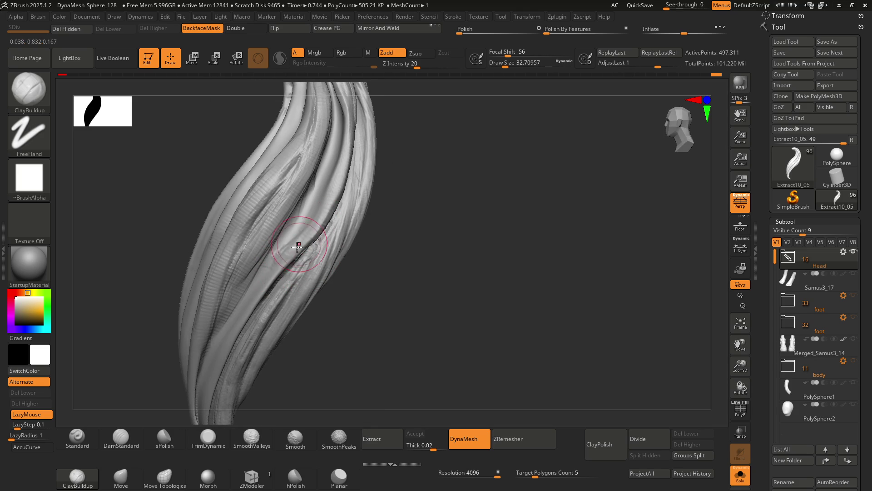
pyautogui.moveTo(234, 319); pyautogui.dragTo(205, 396)
pyautogui.moveTo(205, 396); pyautogui.dragTo(266, 257, button='right')
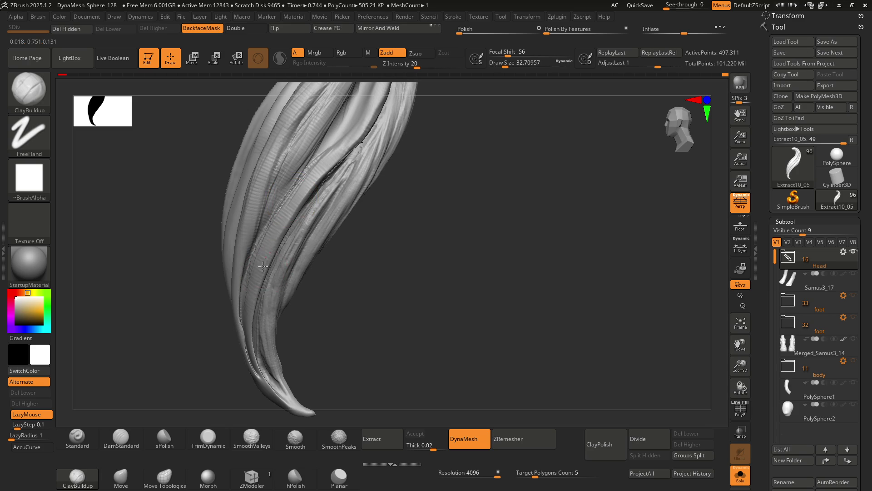
pyautogui.moveTo(250, 310); pyautogui.dragTo(257, 366)
pyautogui.keyDown('alt'); pyautogui.moveTo(309, 206); pyautogui.dragTo(266, 294, button='right'); pyautogui.keyUp('alt')
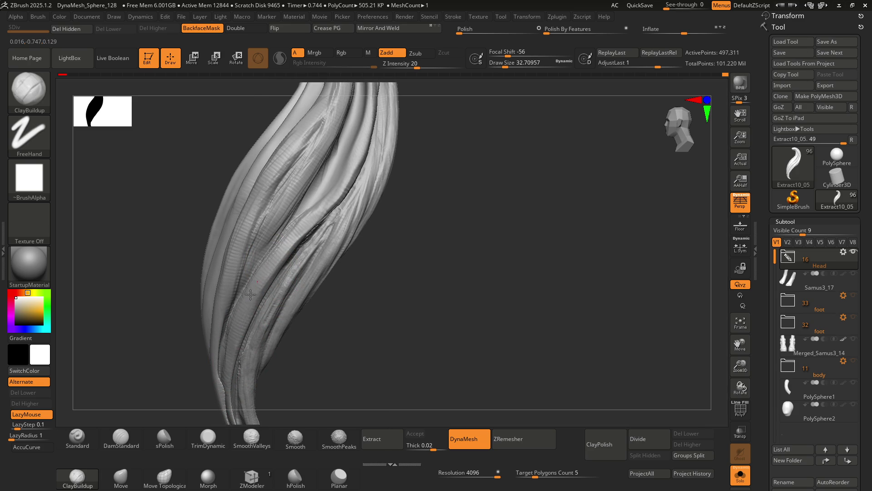
# Orbit around the lock to view its curved top from several angles
pyautogui.moveTo(277, 243); pyautogui.dragTo(300, 222, button='right')
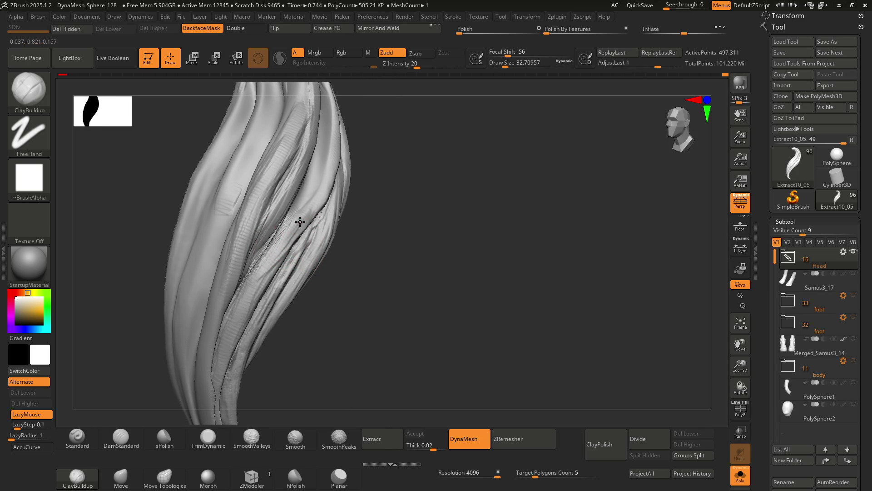
pyautogui.moveTo(302, 237)
pyautogui.mouseDown(button='right')
pyautogui.moveTo(292, 293)
pyautogui.moveTo(315, 195)
pyautogui.moveTo(335, 205)
pyautogui.mouseUp(button='right')
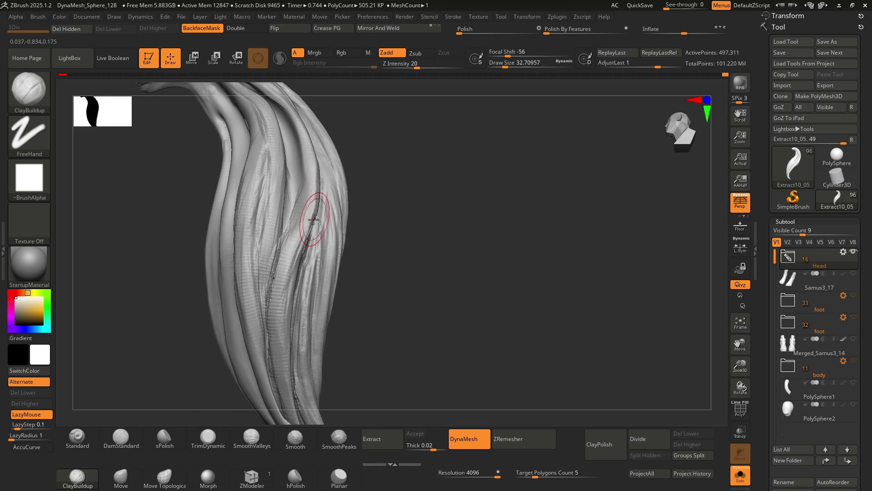
pyautogui.moveTo(314, 223)
pyautogui.mouseDown(button='right')
pyautogui.moveTo(328, 252)
pyautogui.moveTo(311, 243)
pyautogui.moveTo(299, 277)
pyautogui.mouseUp(button='right')
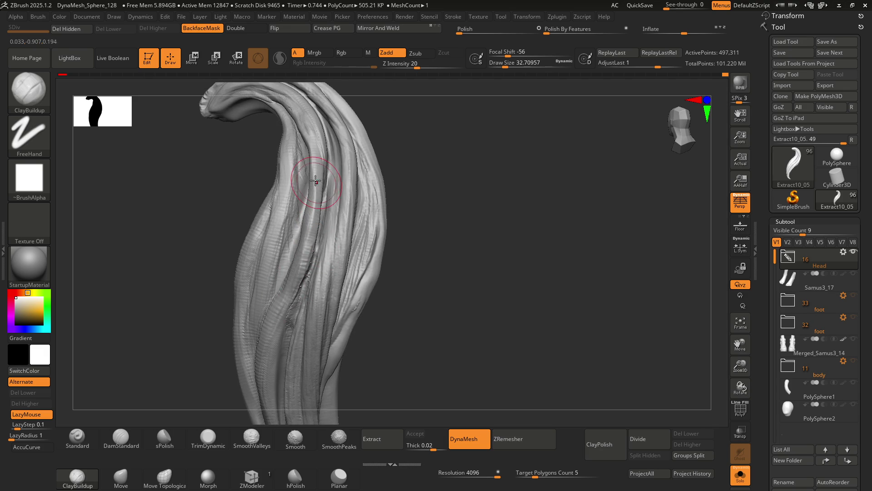
pyautogui.moveTo(280, 302)
pyautogui.mouseDown(button='right')
pyautogui.moveTo(306, 255)
pyautogui.moveTo(288, 290)
pyautogui.moveTo(294, 273)
pyautogui.mouseUp(button='right')
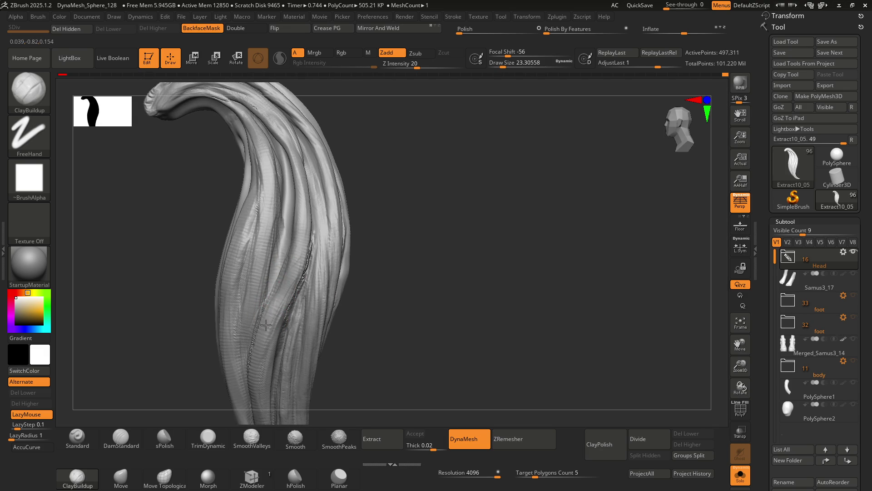
pyautogui.moveTo(316, 232); pyautogui.dragTo(270, 278, button='right')
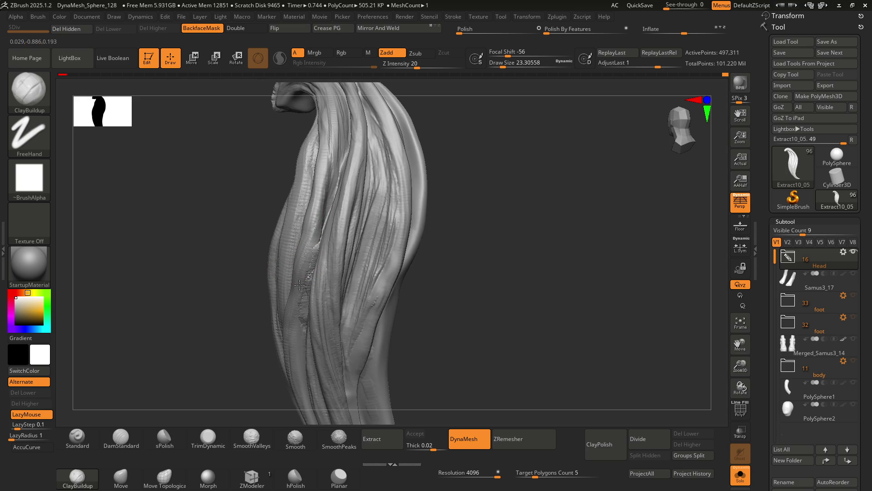
pyautogui.moveTo(304, 271); pyautogui.dragTo(303, 239, button='right')
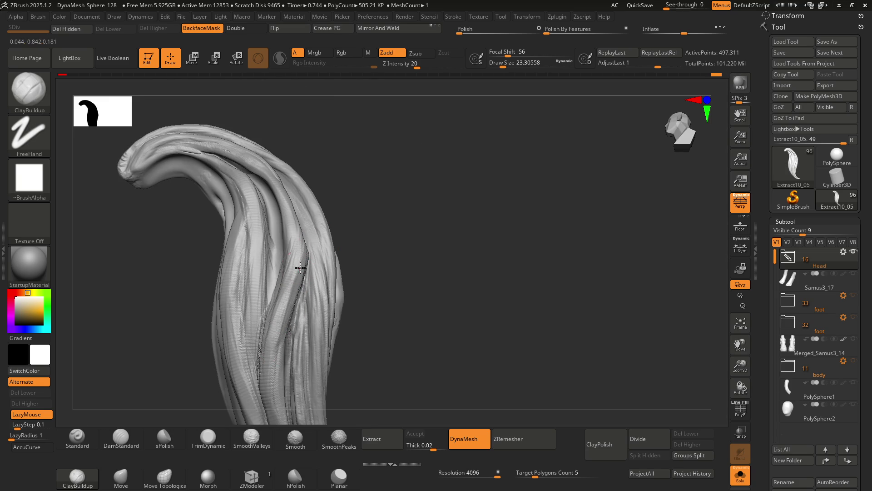
pyautogui.moveTo(303, 239)
pyautogui.mouseDown(button='right')
pyautogui.moveTo(250, 231)
pyautogui.moveTo(292, 273)
pyautogui.moveTo(290, 284)
pyautogui.mouseUp(button='right')
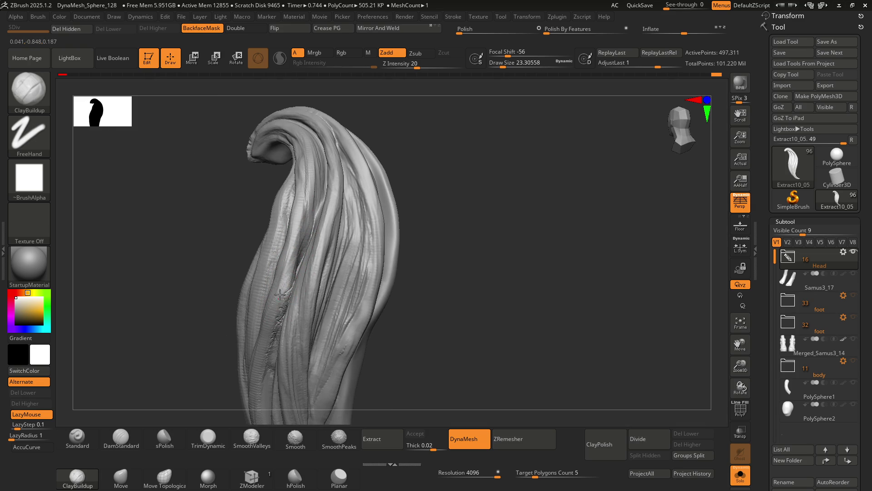
pyautogui.moveTo(245, 371); pyautogui.dragTo(296, 288, button='right')
pyautogui.moveTo(272, 252)
pyautogui.mouseDown(button='right')
pyautogui.moveTo(271, 239)
pyautogui.moveTo(302, 206)
pyautogui.mouseUp(button='right')
pyautogui.moveTo(267, 182)
pyautogui.mouseDown(button='right')
pyautogui.moveTo(282, 249)
pyautogui.moveTo(263, 195)
pyautogui.moveTo(259, 214)
pyautogui.moveTo(258, 187)
pyautogui.moveTo(253, 224)
pyautogui.moveTo(247, 188)
pyautogui.mouseUp(button='right')
pyautogui.press('ctrl')
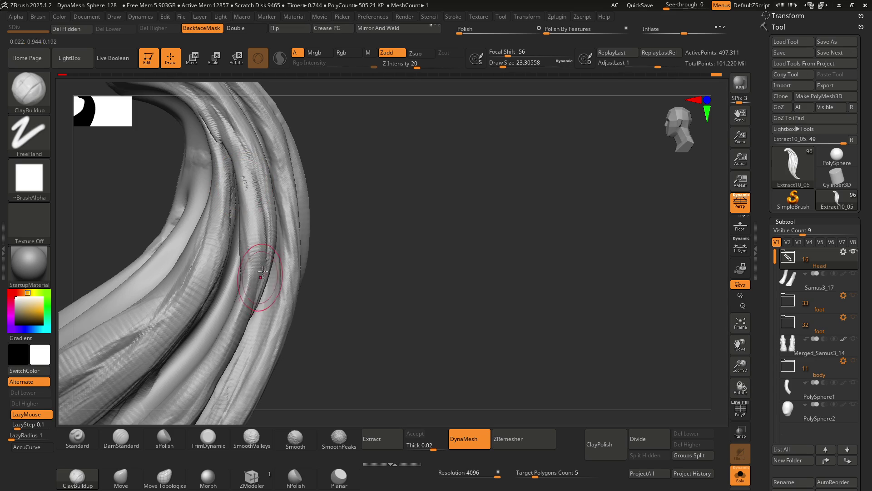
pyautogui.moveTo(253, 204)
pyautogui.mouseDown(button='right')
pyautogui.moveTo(247, 230)
pyautogui.moveTo(269, 245)
pyautogui.mouseUp(button='right')
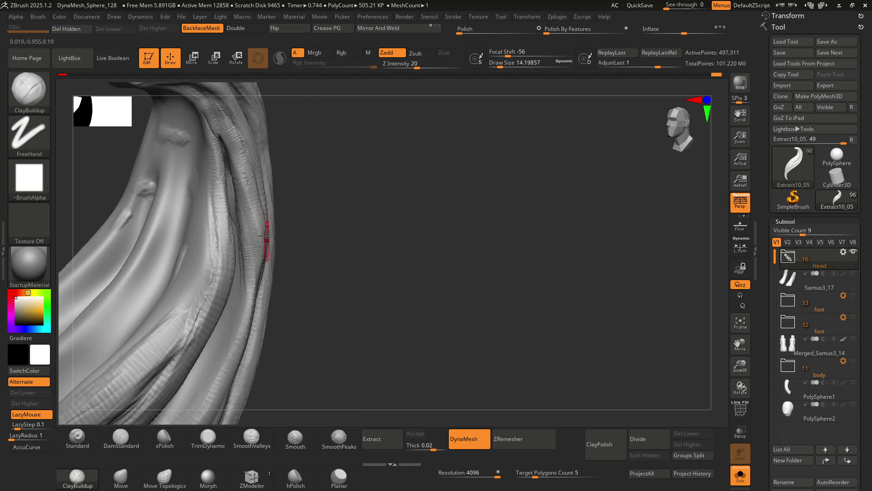
pyautogui.moveTo(250, 295); pyautogui.dragTo(223, 204, button='right')
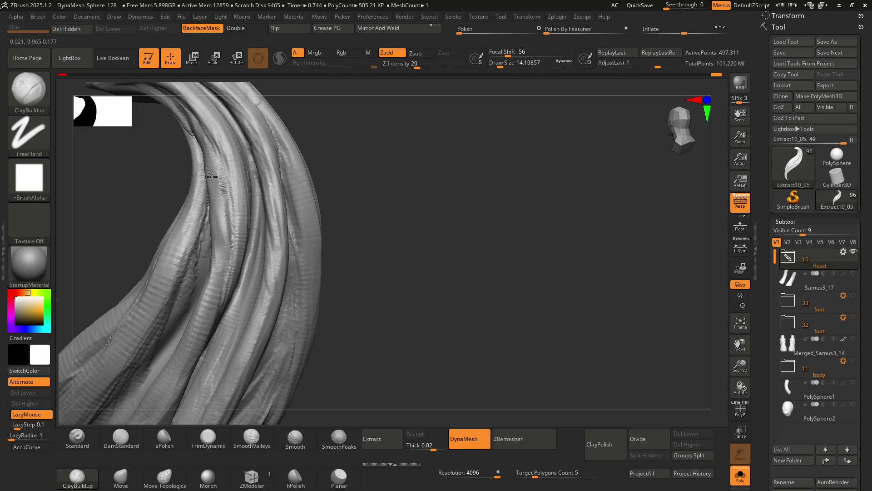
pyautogui.moveTo(239, 253); pyautogui.dragTo(223, 198, button='right')
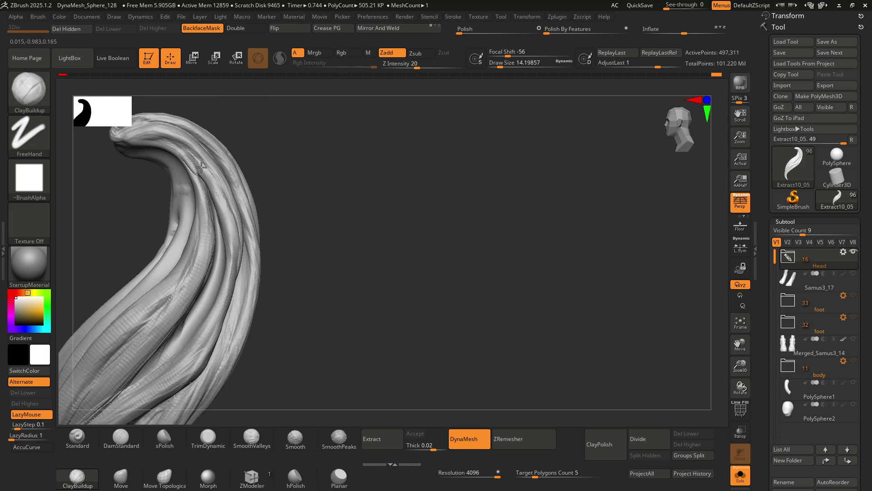
pyautogui.moveTo(234, 278); pyautogui.dragTo(239, 215, button='right')
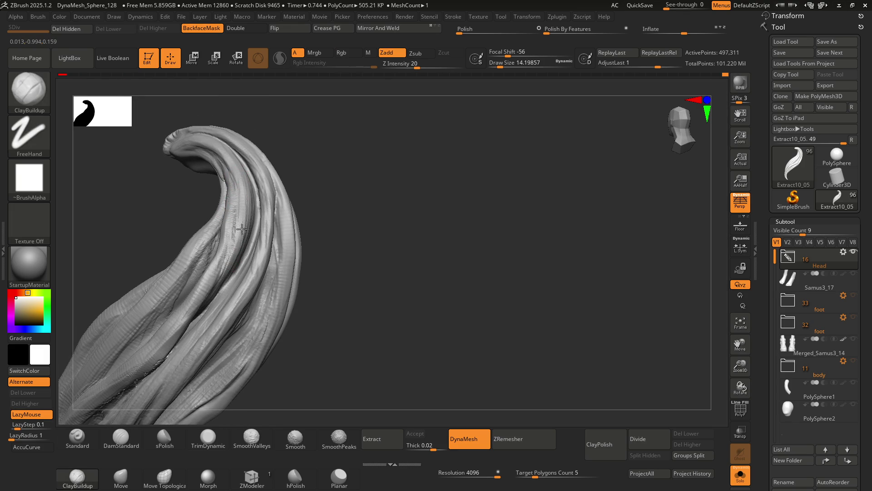
pyautogui.moveTo(231, 248)
pyautogui.mouseDown(button='right')
pyautogui.moveTo(219, 244)
pyautogui.moveTo(250, 224)
pyautogui.moveTo(246, 255)
pyautogui.moveTo(234, 263)
pyautogui.mouseUp(button='right')
# Switch to the Move brush and rotate to a front view of the hair lock
pyautogui.press('ctrl')
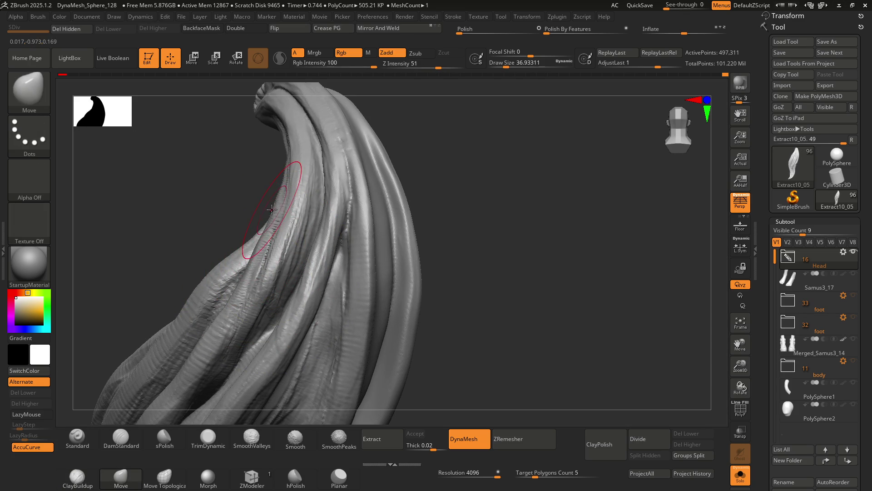
pyautogui.moveTo(263, 247); pyautogui.dragTo(273, 191, button='right')
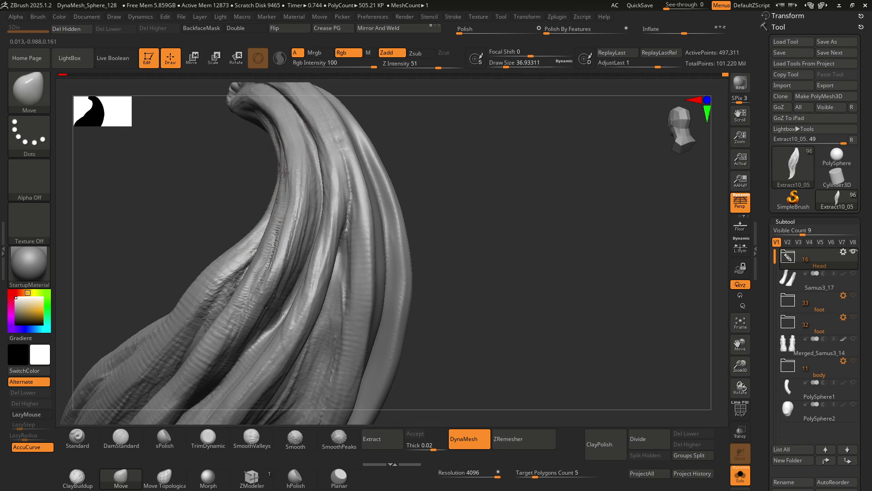
pyautogui.moveTo(271, 254)
pyautogui.mouseDown(button='right')
pyautogui.moveTo(260, 272)
pyautogui.moveTo(268, 243)
pyautogui.moveTo(302, 244)
pyautogui.moveTo(314, 265)
pyautogui.moveTo(272, 232)
pyautogui.moveTo(298, 255)
pyautogui.moveTo(282, 241)
pyautogui.moveTo(274, 204)
pyautogui.mouseUp(button='right')
# Switch to ClayBuildup (B-C) and deepen a groove along the strand's inner curve
pyautogui.press('b')
pyautogui.press('c')
pyautogui.press('b')
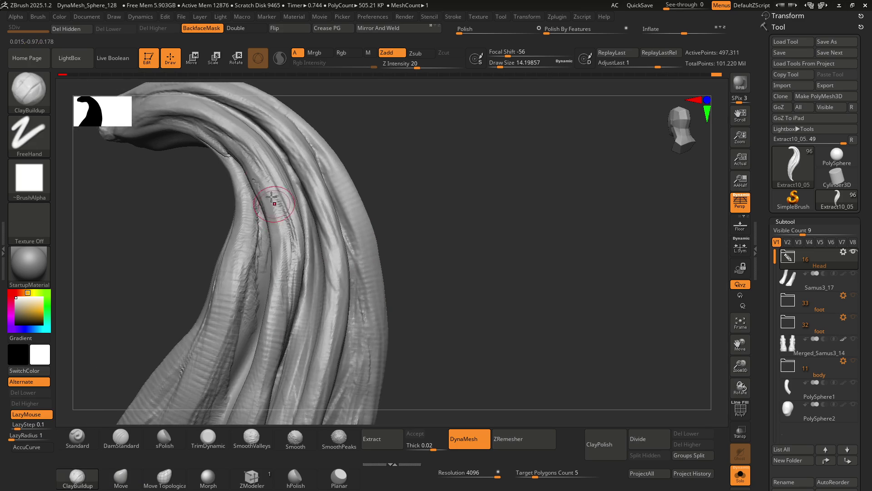
pyautogui.moveTo(257, 174)
pyautogui.mouseDown(button='right')
pyautogui.moveTo(266, 199)
pyautogui.moveTo(239, 169)
pyautogui.mouseUp(button='right')
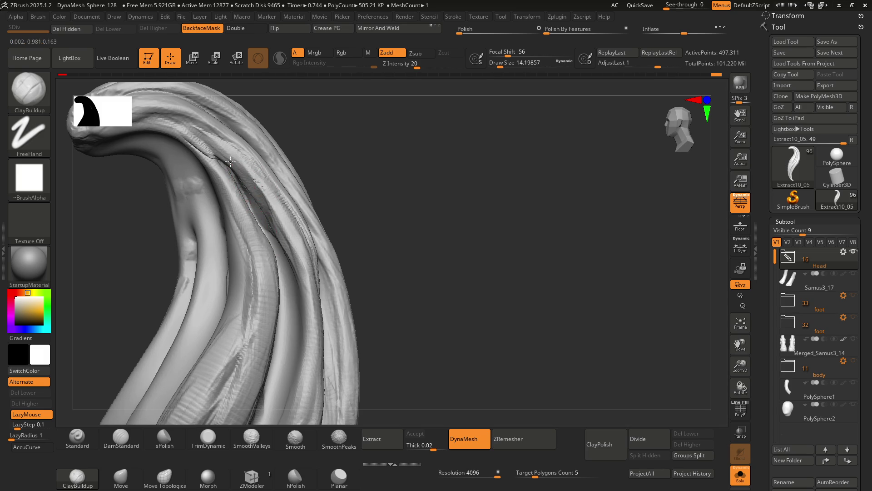
pyautogui.moveTo(300, 295); pyautogui.dragTo(298, 321, button='right')
pyautogui.moveTo(298, 320)
pyautogui.mouseDown()
pyautogui.moveTo(306, 263)
pyautogui.moveTo(295, 318)
pyautogui.moveTo(314, 319)
pyautogui.mouseUp()
pyautogui.moveTo(314, 319)
pyautogui.mouseDown(button='right')
pyautogui.moveTo(311, 224)
pyautogui.moveTo(311, 249)
pyautogui.moveTo(296, 187)
pyautogui.moveTo(304, 181)
pyautogui.moveTo(309, 202)
pyautogui.mouseUp(button='right')
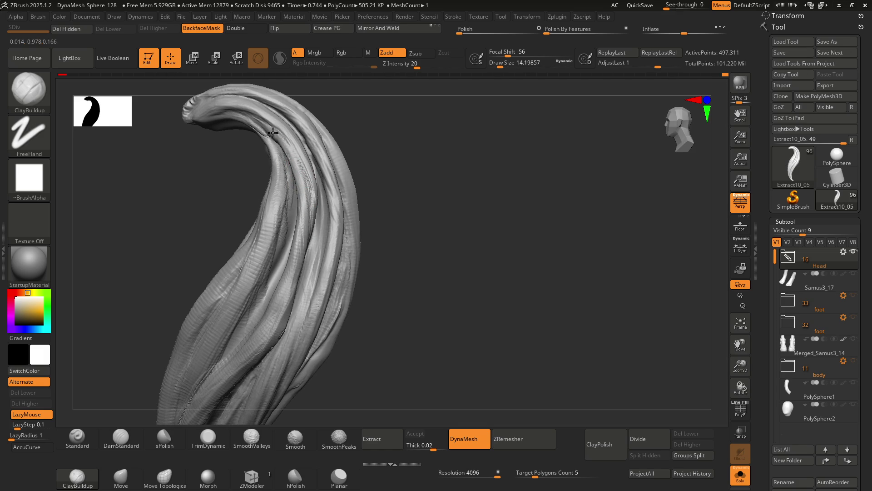
# Orbit and zoom around the lock to review the striated strands up to the curled tip
pyautogui.moveTo(300, 209)
pyautogui.mouseDown(button='right')
pyautogui.moveTo(305, 278)
pyautogui.moveTo(302, 249)
pyautogui.mouseUp(button='right')
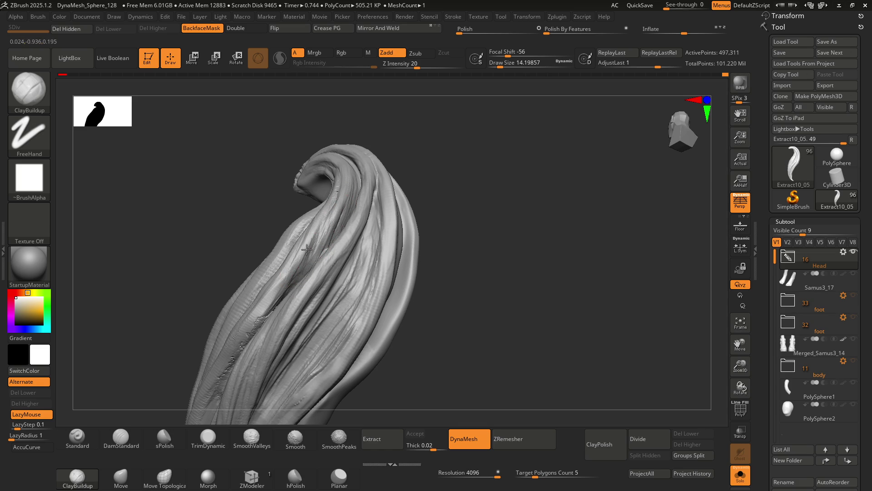
pyautogui.moveTo(299, 243)
pyautogui.keyDown('alt'); pyautogui.mouseDown(button='right')
pyautogui.moveTo(330, 211)
pyautogui.moveTo(326, 200)
pyautogui.mouseUp(button='right'); pyautogui.keyUp('alt')
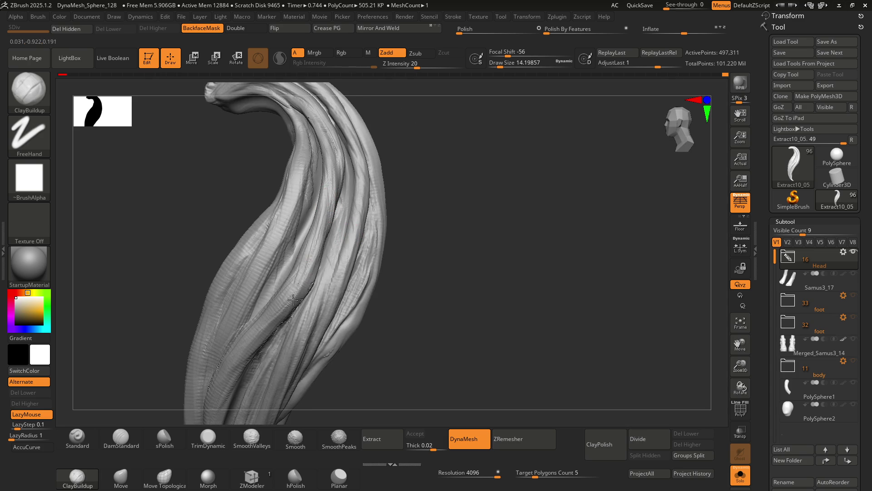
pyautogui.moveTo(290, 287); pyautogui.dragTo(315, 245, button='right')
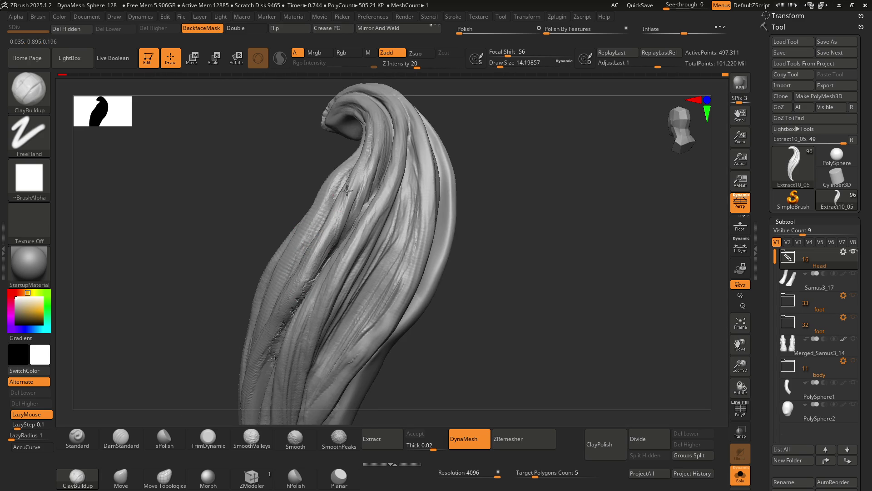
pyautogui.moveTo(300, 270)
pyautogui.mouseDown(button='right')
pyautogui.moveTo(316, 275)
pyautogui.moveTo(331, 224)
pyautogui.mouseUp(button='right')
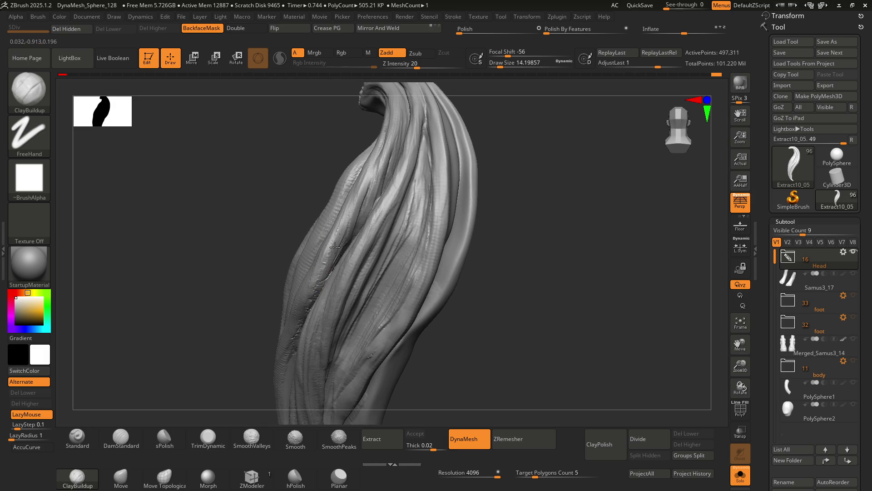
pyautogui.moveTo(323, 283)
pyautogui.mouseDown(button='right')
pyautogui.moveTo(350, 250)
pyautogui.moveTo(337, 230)
pyautogui.moveTo(353, 244)
pyautogui.moveTo(334, 269)
pyautogui.moveTo(353, 253)
pyautogui.moveTo(326, 278)
pyautogui.mouseUp(button='right')
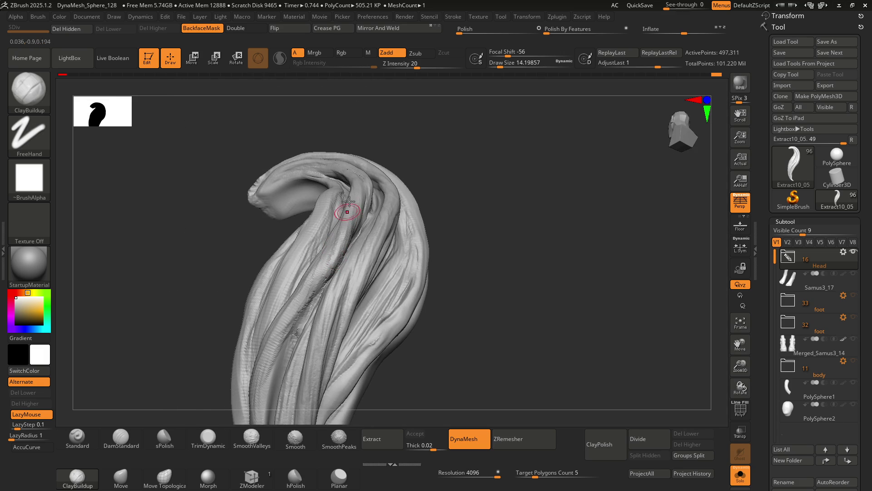
pyautogui.moveTo(336, 258); pyautogui.dragTo(324, 234, button='right')
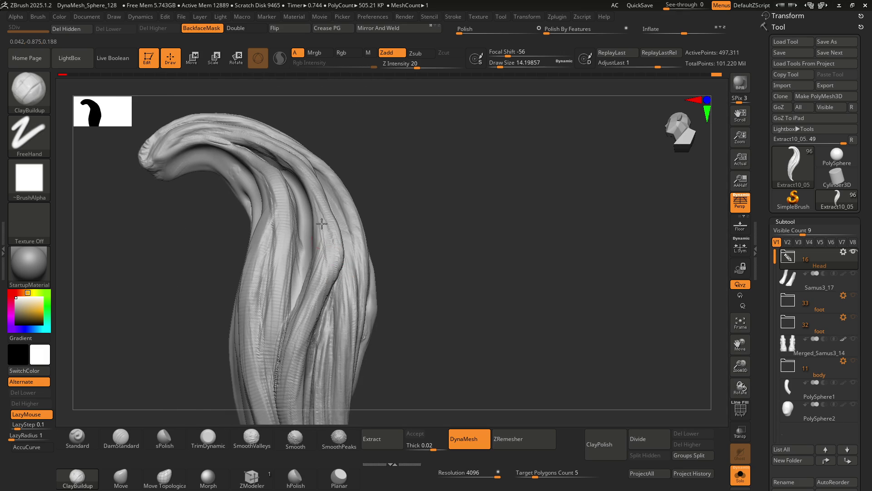
pyautogui.moveTo(311, 306); pyautogui.dragTo(301, 203, button='right')
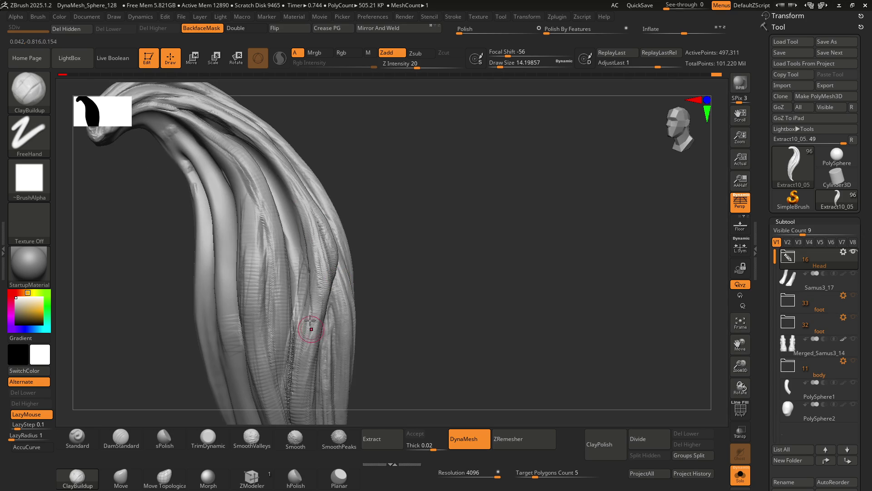
pyautogui.moveTo(312, 353); pyautogui.dragTo(296, 244, button='right')
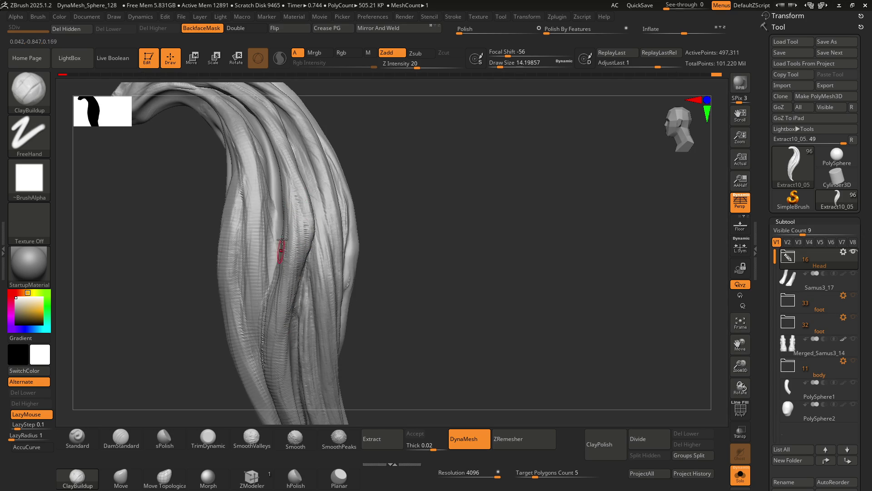
pyautogui.moveTo(285, 266); pyautogui.dragTo(296, 245, button='right')
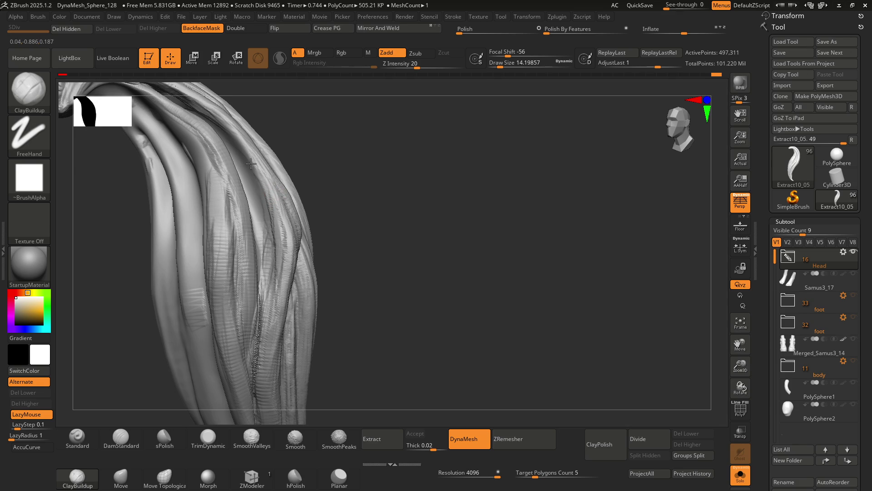
pyautogui.scroll(-10, 250, 263)
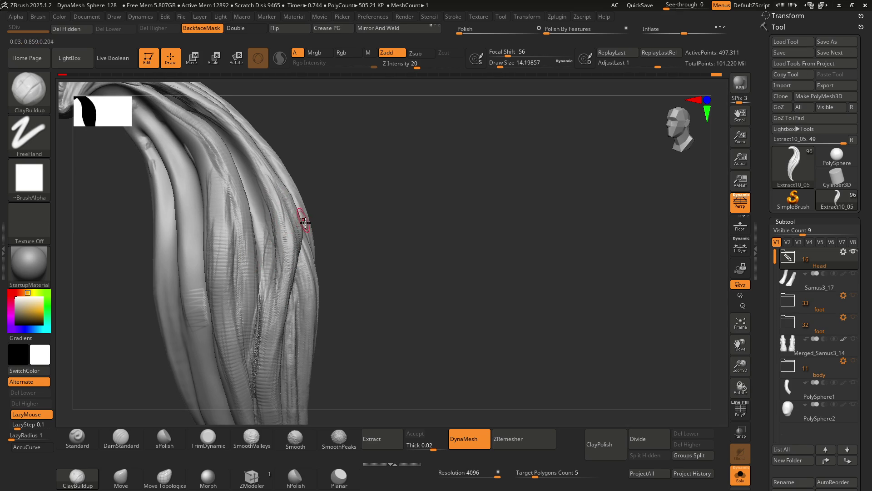
pyautogui.moveTo(291, 207)
pyautogui.mouseDown(button='right')
pyautogui.moveTo(327, 239)
pyautogui.moveTo(288, 266)
pyautogui.moveTo(306, 228)
pyautogui.moveTo(309, 237)
pyautogui.moveTo(304, 242)
pyautogui.moveTo(288, 193)
pyautogui.moveTo(288, 208)
pyautogui.moveTo(310, 203)
pyautogui.moveTo(271, 202)
pyautogui.moveTo(292, 199)
pyautogui.moveTo(295, 172)
pyautogui.moveTo(311, 259)
pyautogui.moveTo(318, 213)
pyautogui.mouseUp(button='right')
# Build a raised ClayBuildup ridge along one strand of the hair lock
pyautogui.scroll(8, 327, 239)
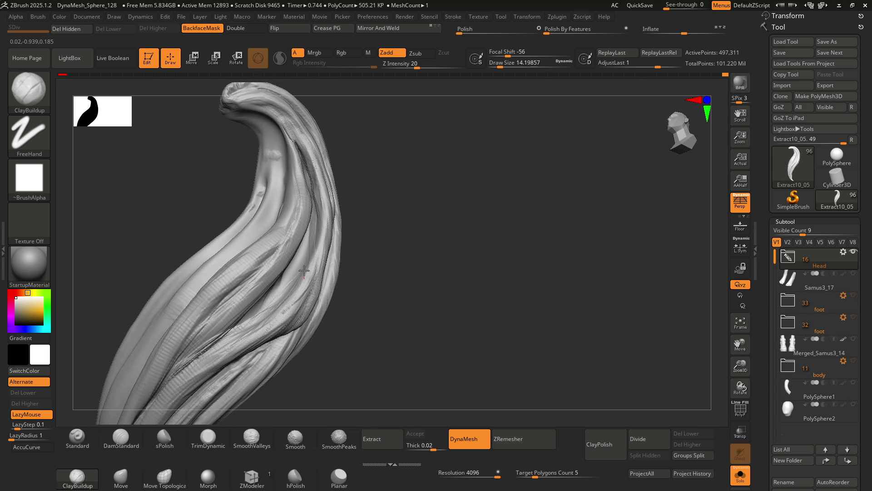
pyautogui.moveTo(308, 245)
pyautogui.mouseDown(button='right')
pyautogui.moveTo(298, 280)
pyautogui.moveTo(312, 222)
pyautogui.mouseUp(button='right')
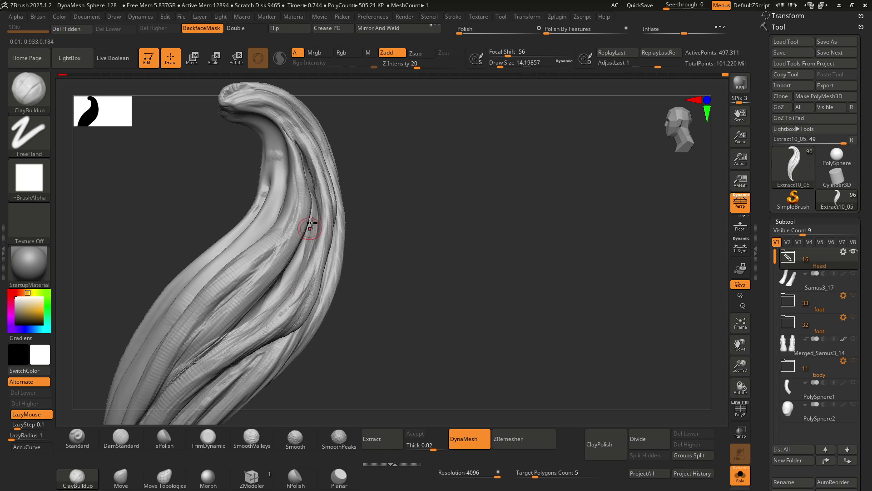
pyautogui.moveTo(298, 269); pyautogui.dragTo(306, 268, button='right')
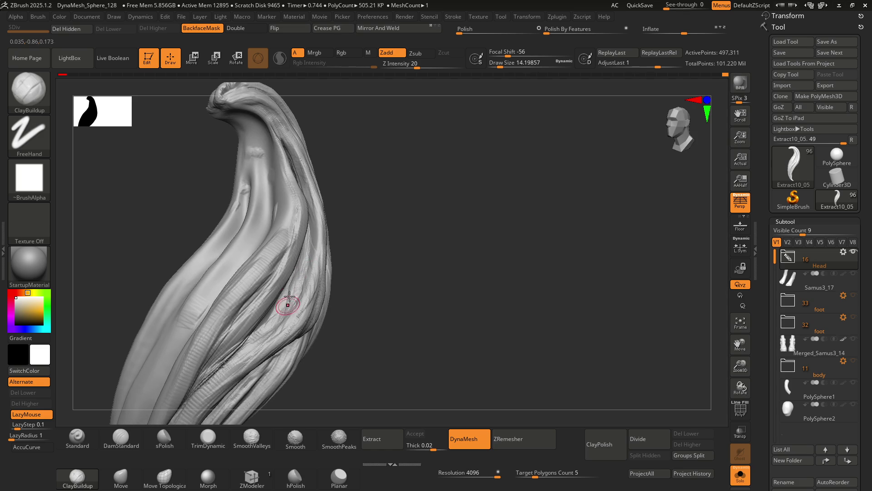
pyautogui.moveTo(275, 318)
pyautogui.mouseDown(button='right')
pyautogui.moveTo(293, 215)
pyautogui.moveTo(288, 222)
pyautogui.mouseUp(button='right')
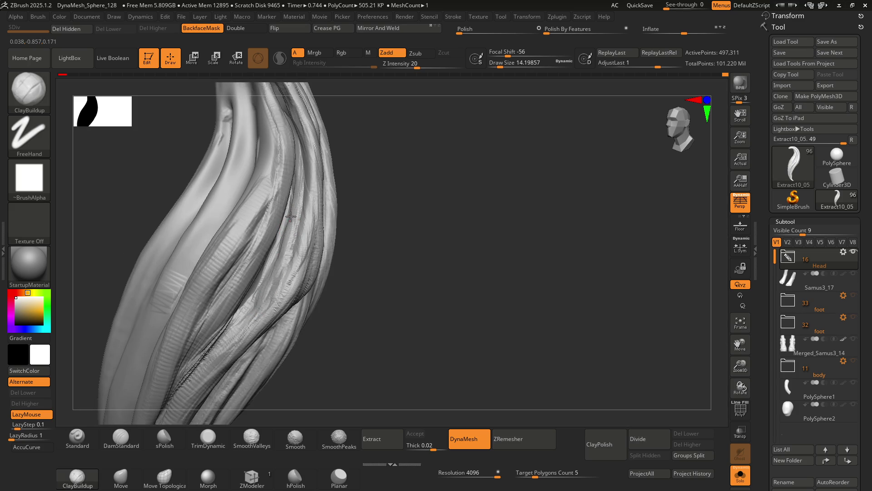
pyautogui.moveTo(272, 284); pyautogui.dragTo(278, 199, button='right')
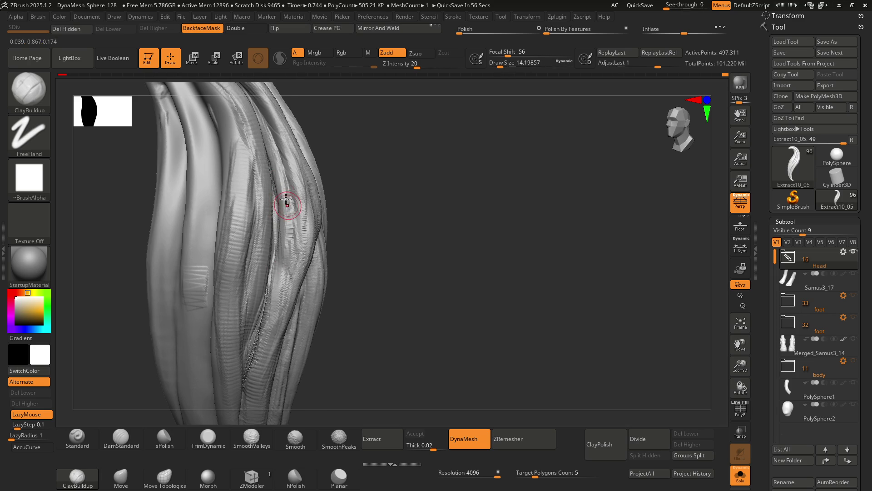
pyautogui.moveTo(287, 205); pyautogui.dragTo(273, 175, button='right')
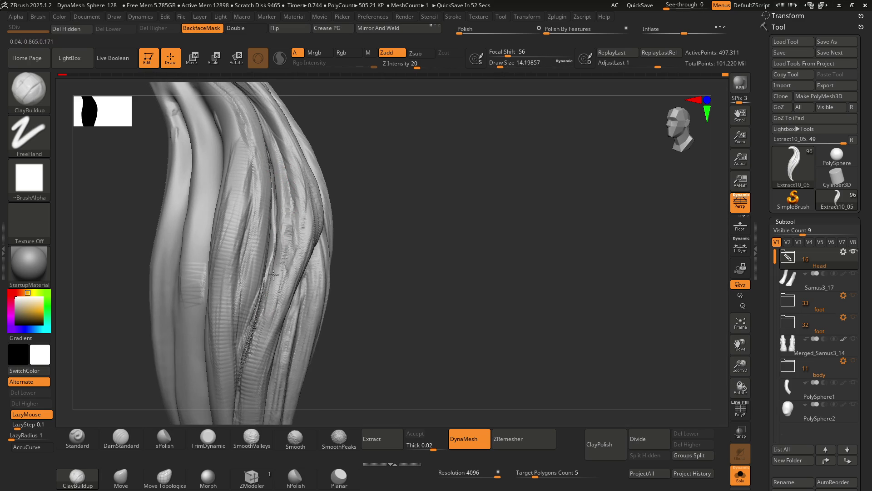
pyautogui.moveTo(297, 266); pyautogui.dragTo(330, 192, button='right')
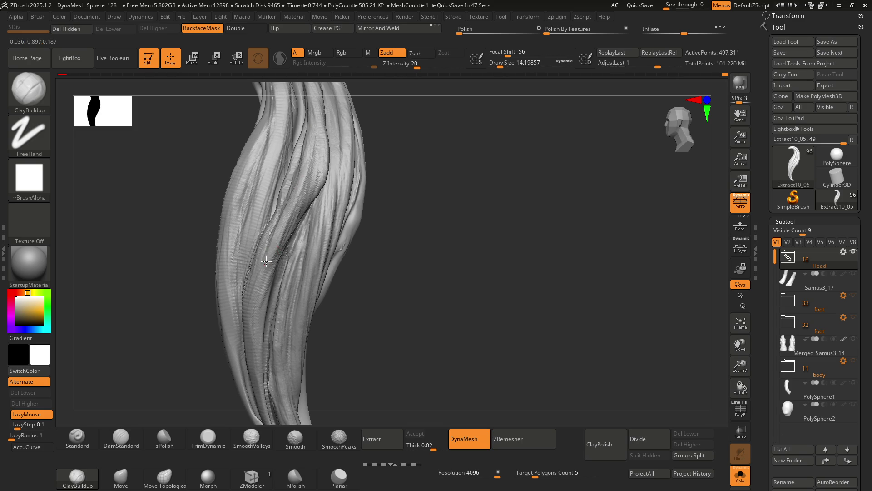
pyautogui.moveTo(252, 292); pyautogui.dragTo(295, 206, button='right')
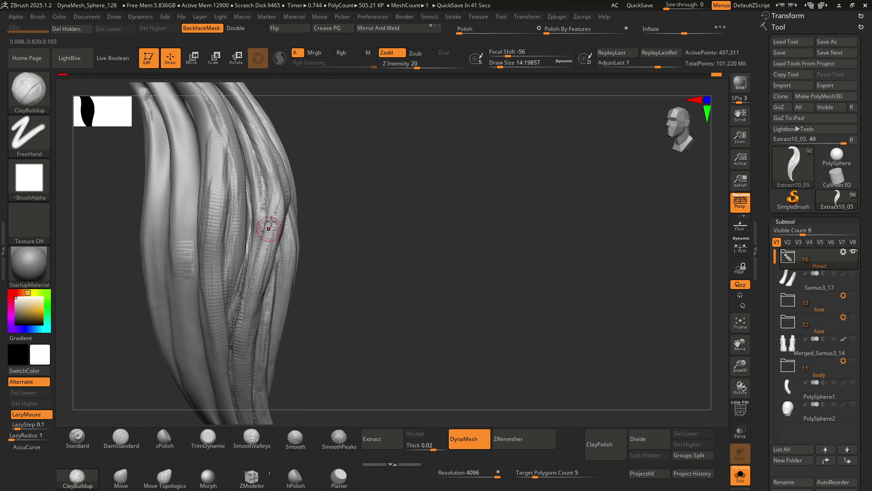
pyautogui.moveTo(262, 156); pyautogui.dragTo(271, 158)
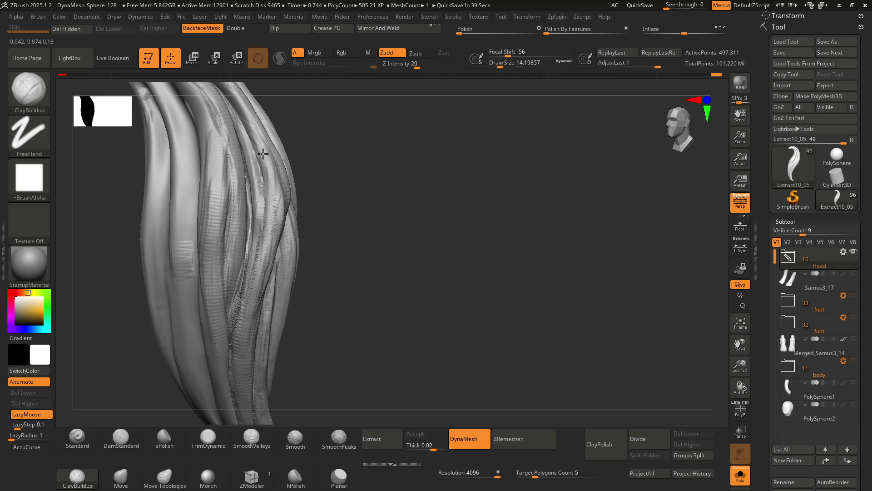
# Switch to the Move brush (B-M-V) and enlarge it to draw size 46.17
pyautogui.moveTo(272, 293); pyautogui.dragTo(264, 249, button='right')
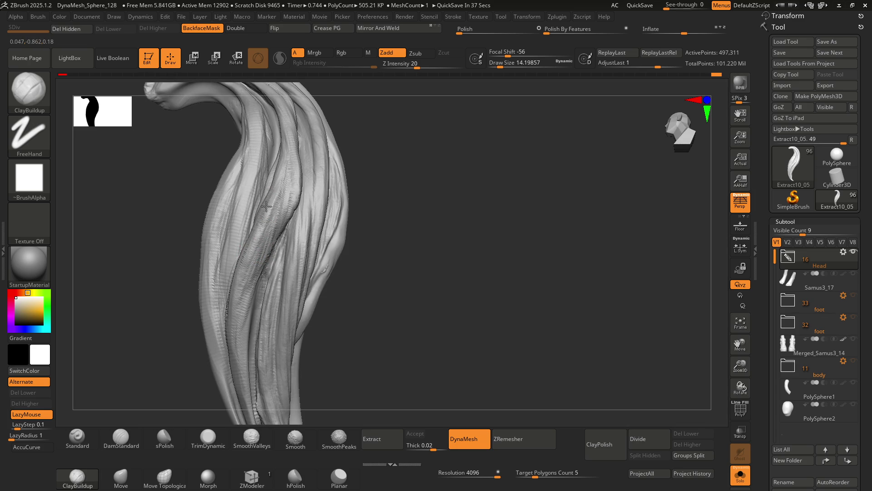
pyautogui.moveTo(258, 241); pyautogui.dragTo(265, 191, button='right')
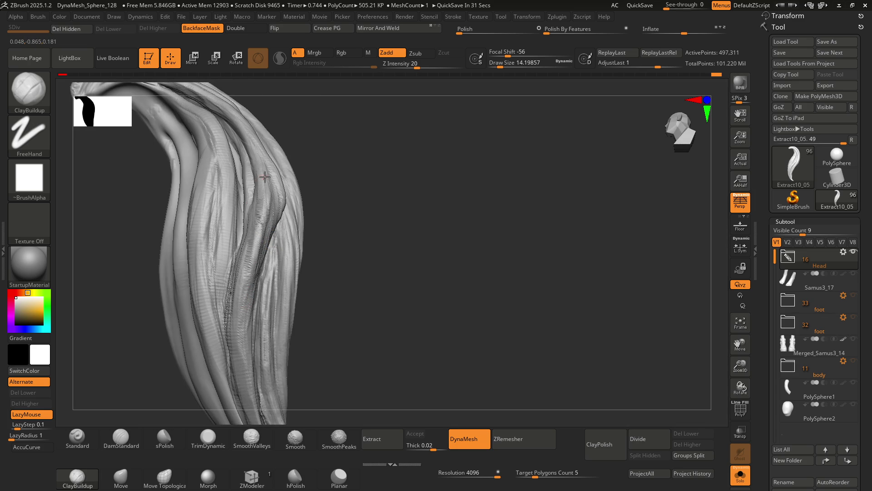
pyautogui.moveTo(260, 311)
pyautogui.mouseDown(button='right')
pyautogui.moveTo(236, 252)
pyautogui.moveTo(258, 207)
pyautogui.moveTo(304, 249)
pyautogui.moveTo(271, 250)
pyautogui.moveTo(306, 205)
pyautogui.moveTo(348, 240)
pyautogui.moveTo(319, 218)
pyautogui.moveTo(336, 209)
pyautogui.moveTo(314, 222)
pyautogui.moveTo(294, 200)
pyautogui.moveTo(291, 166)
pyautogui.moveTo(319, 219)
pyautogui.moveTo(344, 202)
pyautogui.mouseUp(button='right')
pyautogui.press('b')
pyautogui.press('m')
pyautogui.press('v')
pyautogui.press(']')
pyautogui.press(']')
pyautogui.press(']')
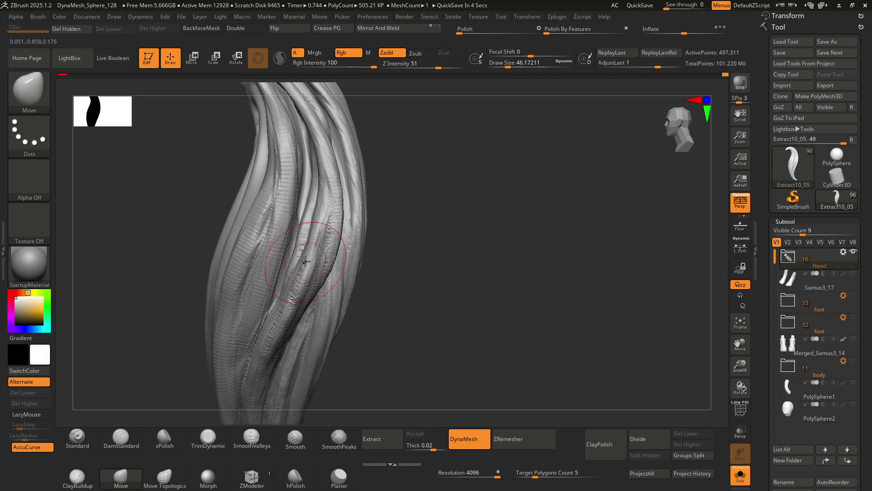
# Frame the whole hair lock with F and turn it to face front
pyautogui.press('f')
pyautogui.moveTo(300, 218)
pyautogui.mouseDown()
pyautogui.moveTo(293, 217)
pyautogui.moveTo(328, 214)
pyautogui.moveTo(288, 214)
pyautogui.moveTo(315, 220)
pyautogui.moveTo(296, 214)
pyautogui.mouseUp()
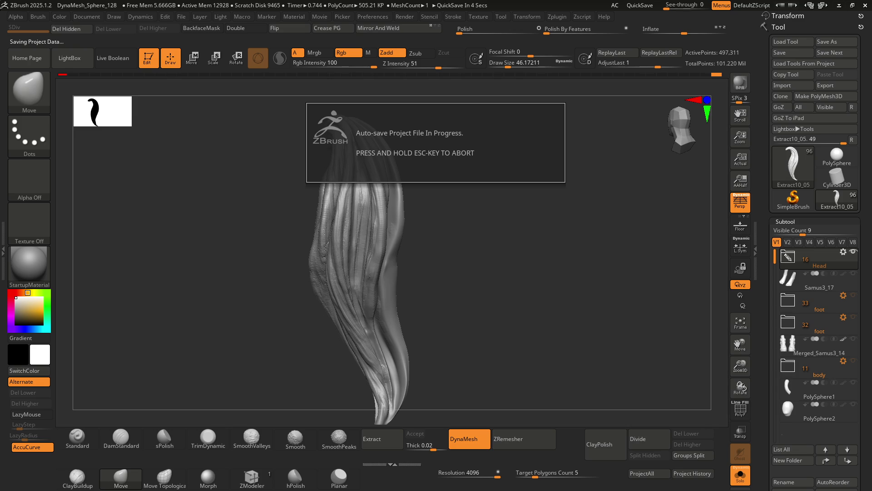
# Switch to DamStandard (B-D-S) and shrink its Draw Size to about 20
pyautogui.press('b')
pyautogui.press('d')
pyautogui.press('s')
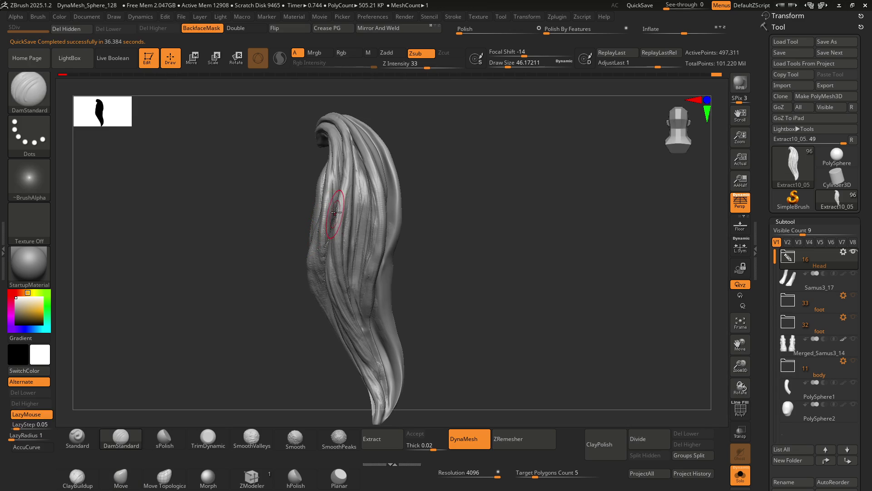
pyautogui.scroll(5, 333, 215)
pyautogui.press('s')
pyautogui.moveTo(372, 205); pyautogui.dragTo(351, 205)
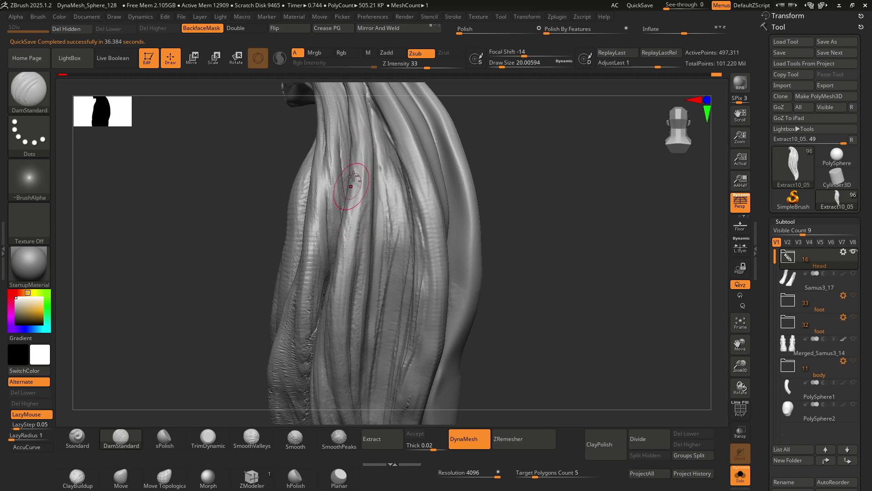
# Cut sharp DamStandard grooves along the vertical and upper strands of the lock
pyautogui.moveTo(347, 214); pyautogui.dragTo(344, 263)
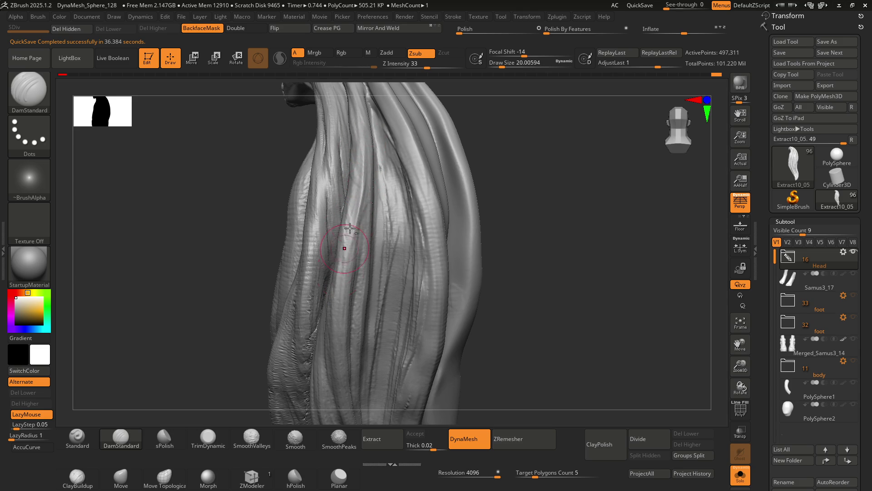
pyautogui.moveTo(350, 236); pyautogui.dragTo(347, 200, button='right')
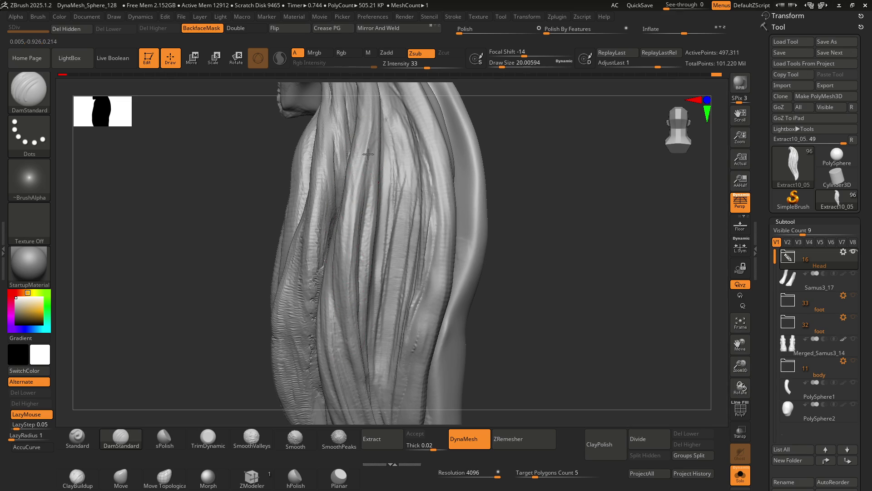
pyautogui.moveTo(371, 132); pyautogui.dragTo(375, 145)
pyautogui.moveTo(346, 298)
pyautogui.mouseDown(button='right')
pyautogui.moveTo(359, 278)
pyautogui.moveTo(361, 233)
pyautogui.moveTo(333, 232)
pyautogui.moveTo(341, 263)
pyautogui.moveTo(330, 214)
pyautogui.moveTo(346, 222)
pyautogui.moveTo(306, 224)
pyautogui.mouseUp(button='right')
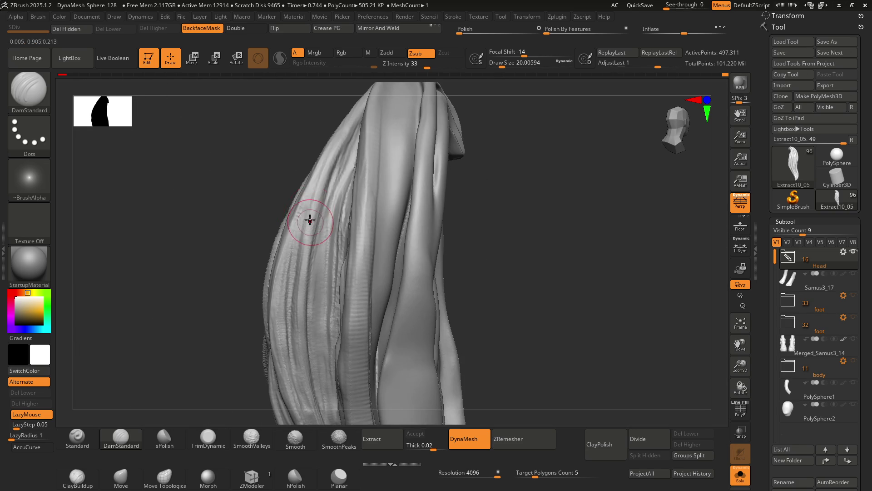
pyautogui.moveTo(311, 195)
pyautogui.mouseDown(button='right')
pyautogui.moveTo(325, 180)
pyautogui.moveTo(329, 195)
pyautogui.mouseUp(button='right')
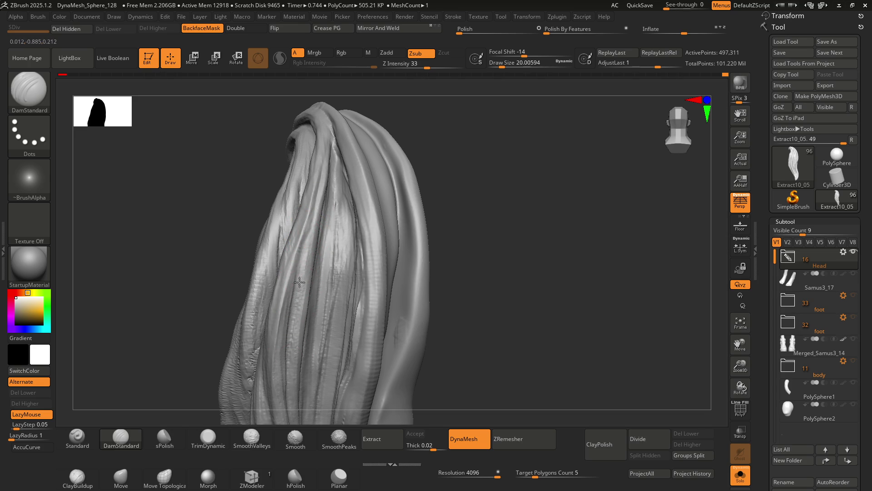
pyautogui.keyDown('ctrl'); pyautogui.moveTo(316, 206); pyautogui.dragTo(333, 144, button='right'); pyautogui.keyUp('ctrl')
pyautogui.moveTo(333, 140)
pyautogui.mouseDown()
pyautogui.moveTo(311, 219)
pyautogui.moveTo(331, 152)
pyautogui.mouseUp()
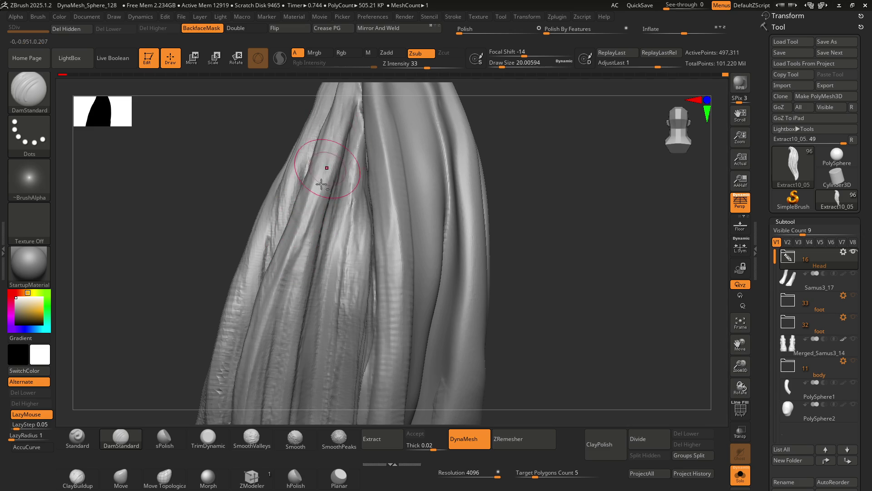
pyautogui.keyDown('alt'); pyautogui.moveTo(334, 148); pyautogui.dragTo(322, 201, button='right'); pyautogui.keyUp('alt')
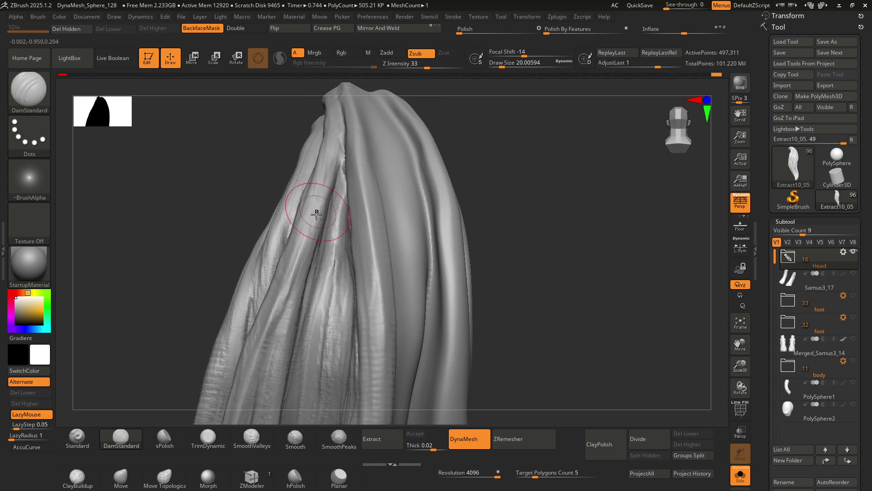
pyautogui.moveTo(330, 168); pyautogui.dragTo(320, 240, button='right')
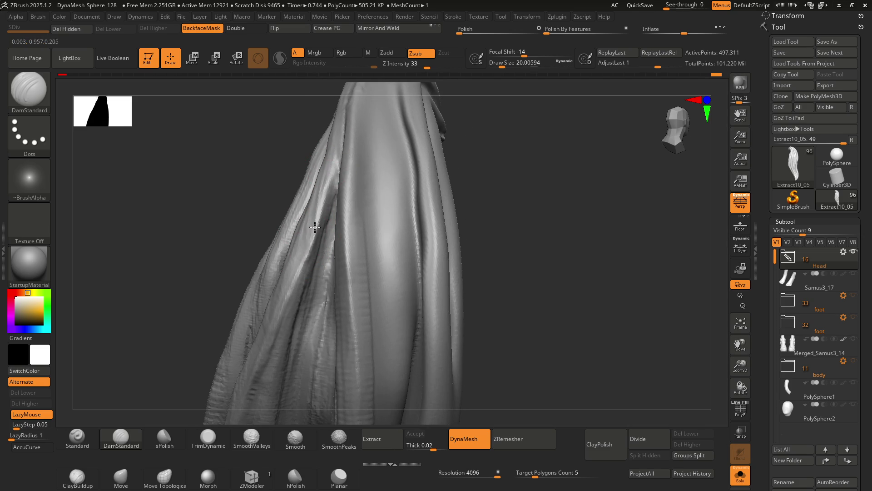
pyautogui.moveTo(321, 206)
pyautogui.mouseDown(button='right')
pyautogui.moveTo(312, 218)
pyautogui.moveTo(313, 265)
pyautogui.mouseUp(button='right')
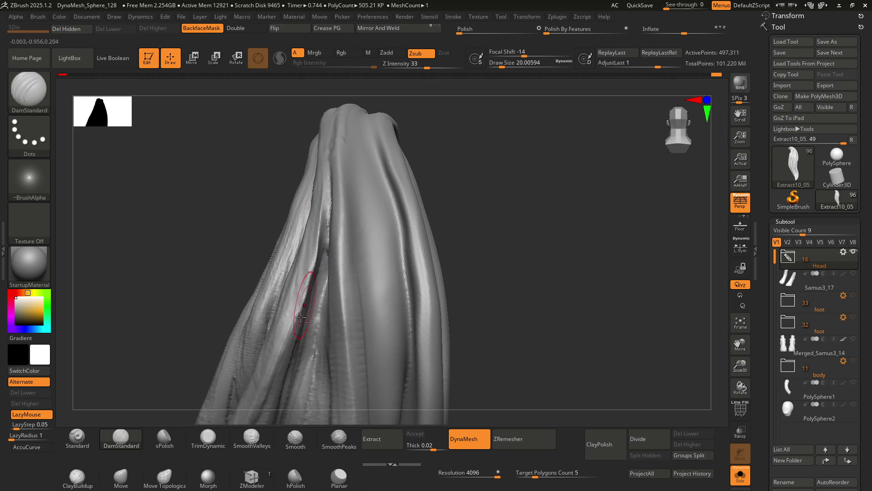
pyautogui.keyDown('ctrl'); pyautogui.moveTo(300, 291); pyautogui.dragTo(348, 152, button='right'); pyautogui.keyUp('ctrl')
# Shift-smooth the creases along the strand edge and set the carving size to 14.2
pyautogui.press('shift')
pyautogui.keyDown('shift'); pyautogui.moveTo(337, 180); pyautogui.dragTo(322, 221); pyautogui.keyUp('shift')
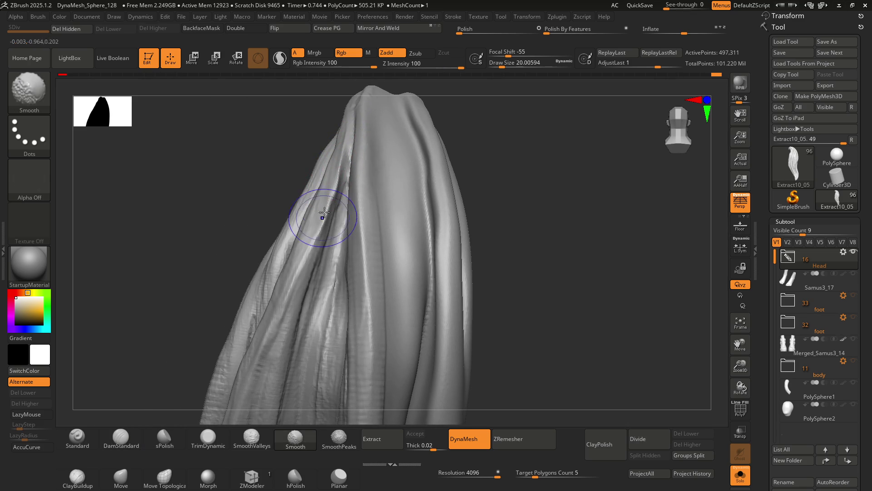
pyautogui.moveTo(337, 181); pyautogui.dragTo(333, 168)
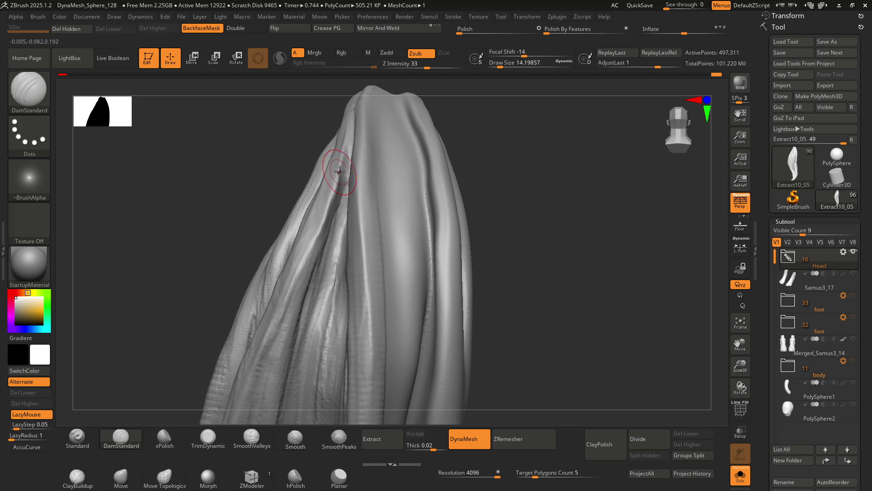
pyautogui.press('shift')
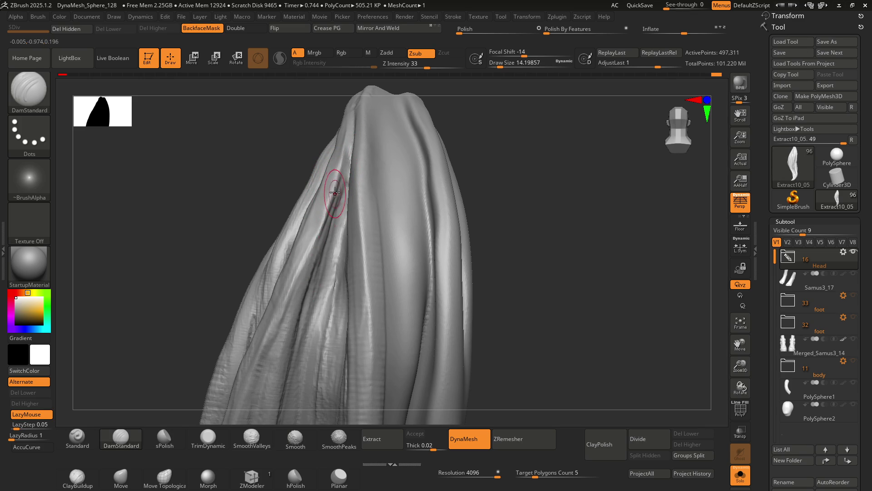
# Carve several fine strand grooves into the lock's left folds and edge
pyautogui.moveTo(300, 245)
pyautogui.mouseDown(button='right')
pyautogui.moveTo(306, 263)
pyautogui.moveTo(317, 230)
pyautogui.mouseUp(button='right')
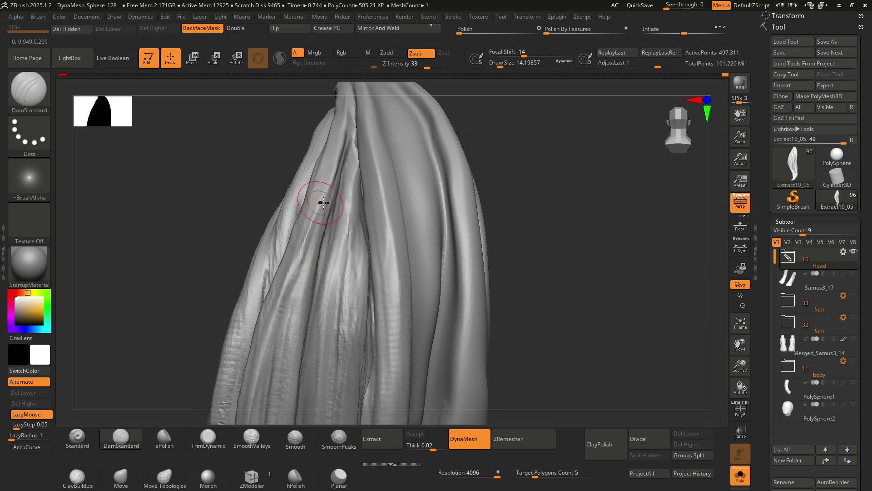
pyautogui.moveTo(312, 205); pyautogui.dragTo(318, 207, button='right')
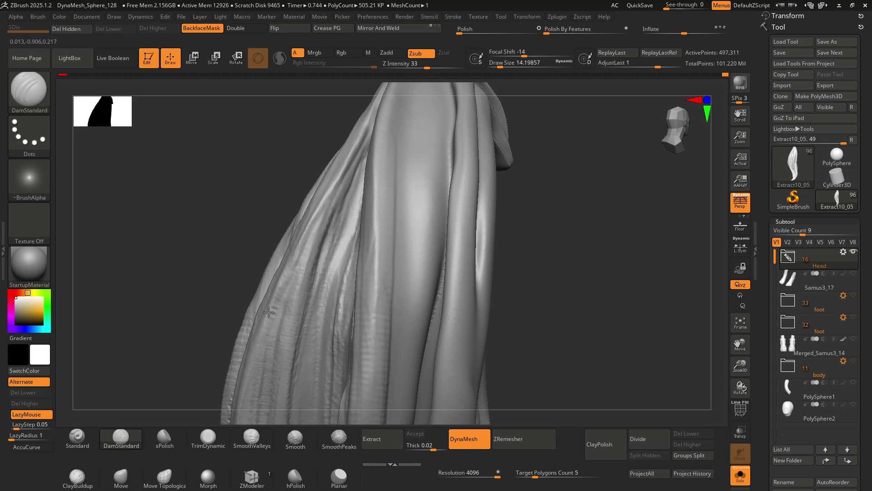
pyautogui.moveTo(292, 244); pyautogui.dragTo(283, 292, button='right')
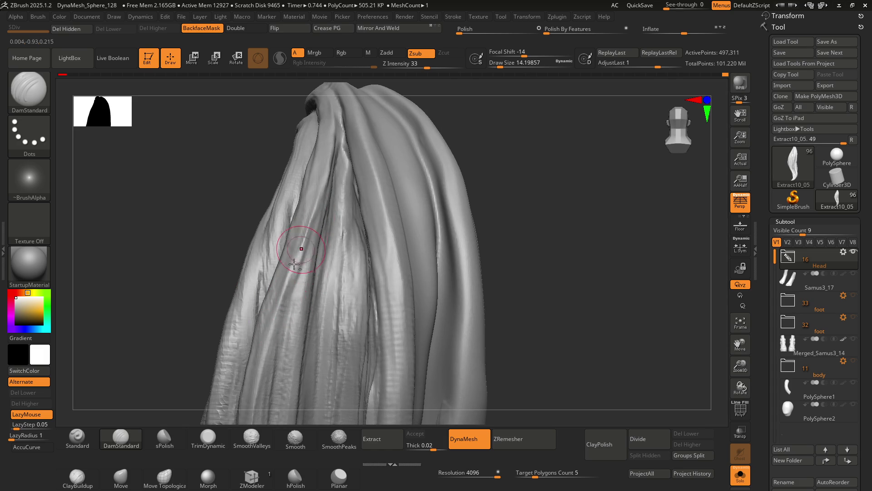
pyautogui.moveTo(318, 267)
pyautogui.mouseDown(button='right')
pyautogui.moveTo(321, 228)
pyautogui.moveTo(296, 228)
pyautogui.mouseUp(button='right')
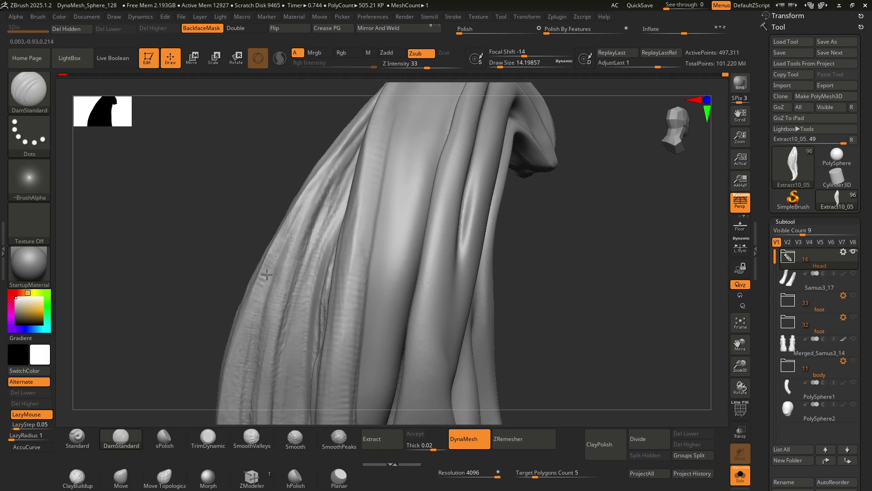
pyautogui.moveTo(262, 300); pyautogui.dragTo(289, 252)
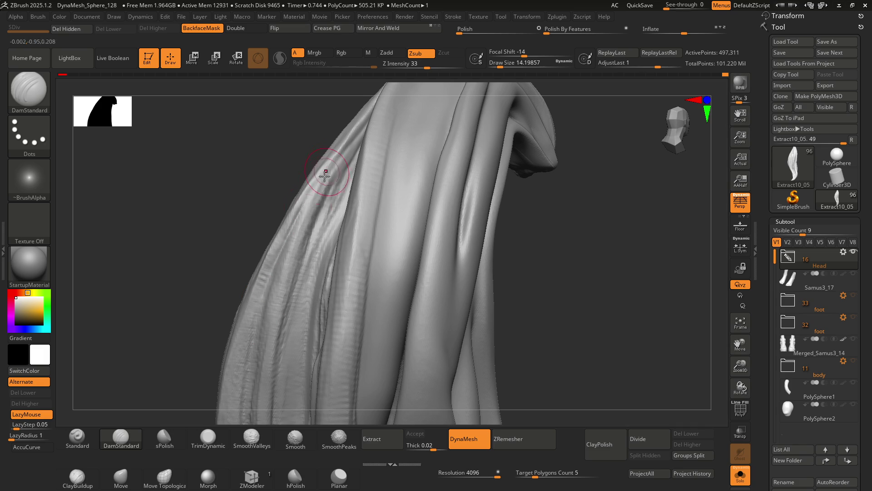
pyautogui.moveTo(280, 284); pyautogui.dragTo(270, 338)
pyautogui.moveTo(295, 259); pyautogui.dragTo(336, 180)
pyautogui.moveTo(303, 247)
pyautogui.mouseDown()
pyautogui.moveTo(292, 282)
pyautogui.moveTo(314, 235)
pyautogui.mouseUp()
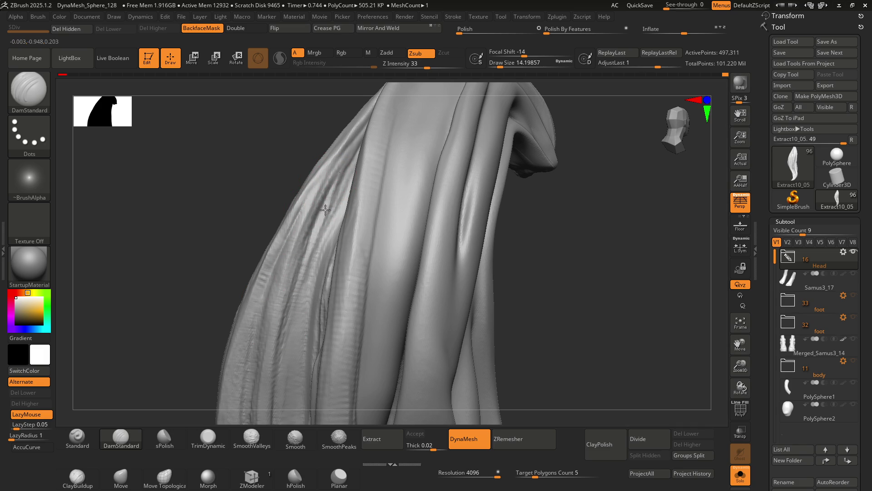
# Carve one more fold groove, then reframe to show the head and the lock's left side
pyautogui.moveTo(296, 247); pyautogui.dragTo(324, 227, button='right')
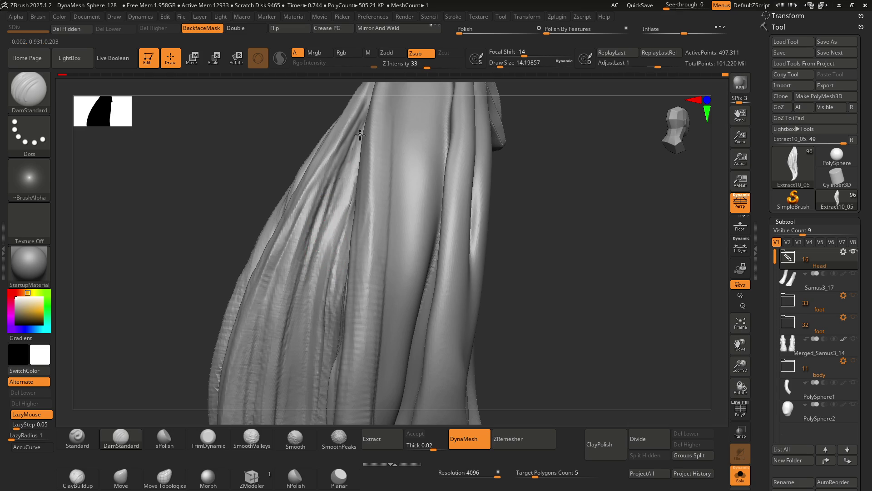
pyautogui.moveTo(302, 302)
pyautogui.mouseDown(button='right')
pyautogui.moveTo(341, 225)
pyautogui.moveTo(321, 266)
pyautogui.mouseUp(button='right')
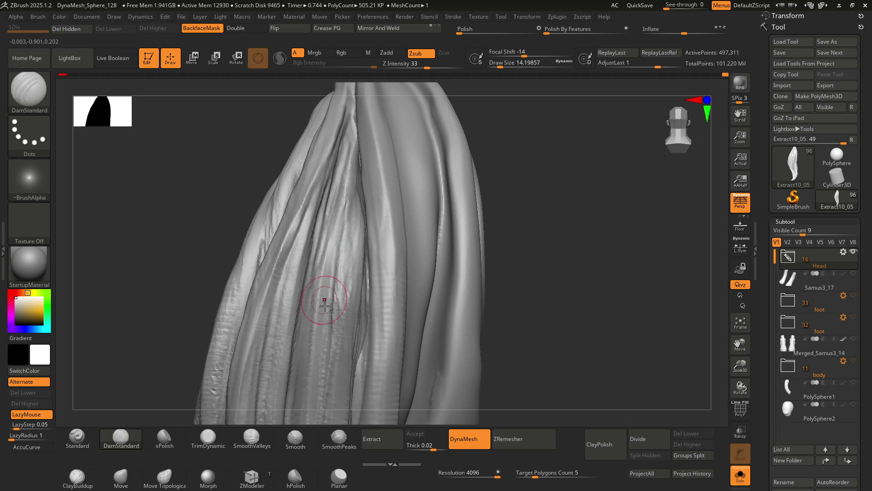
pyautogui.moveTo(331, 238); pyautogui.dragTo(322, 321)
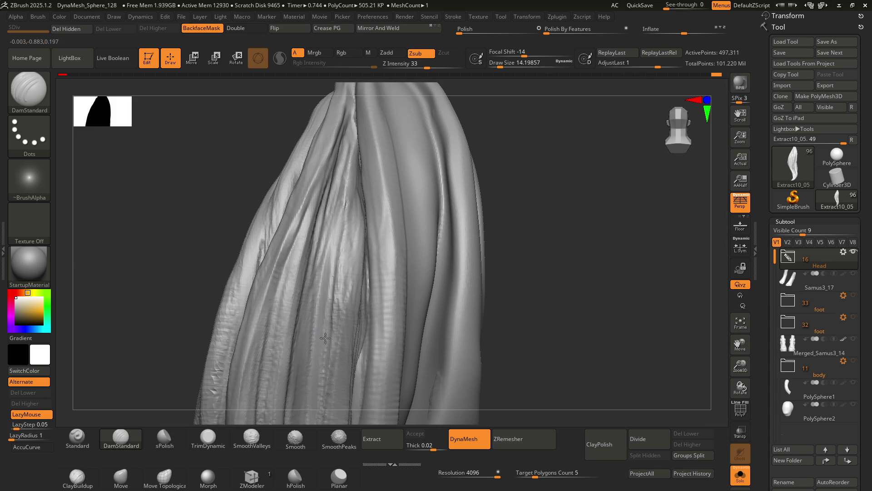
pyautogui.moveTo(357, 142)
pyautogui.mouseDown(button='right')
pyautogui.moveTo(327, 219)
pyautogui.moveTo(343, 240)
pyautogui.moveTo(335, 255)
pyautogui.moveTo(327, 269)
pyautogui.moveTo(313, 220)
pyautogui.moveTo(337, 210)
pyautogui.moveTo(317, 200)
pyautogui.moveTo(317, 263)
pyautogui.moveTo(295, 253)
pyautogui.mouseUp(button='right')
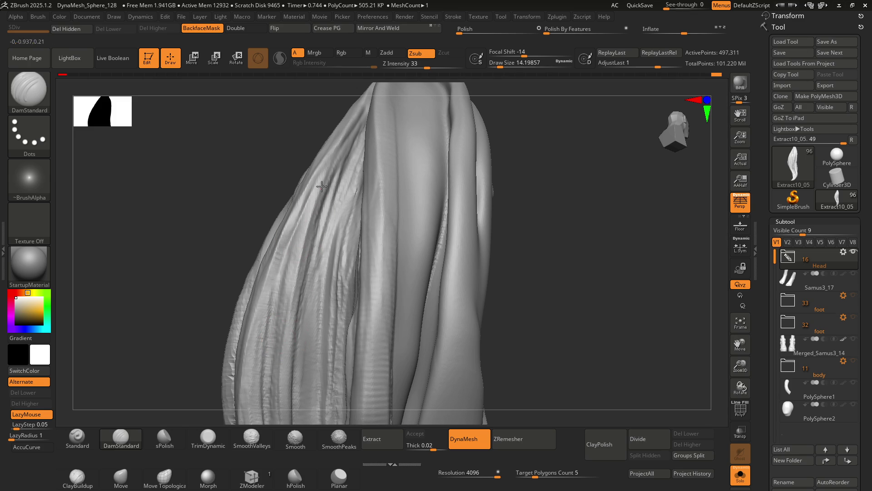
pyautogui.keyDown('alt'); pyautogui.moveTo(284, 335); pyautogui.dragTo(287, 233, button='right'); pyautogui.keyUp('alt')
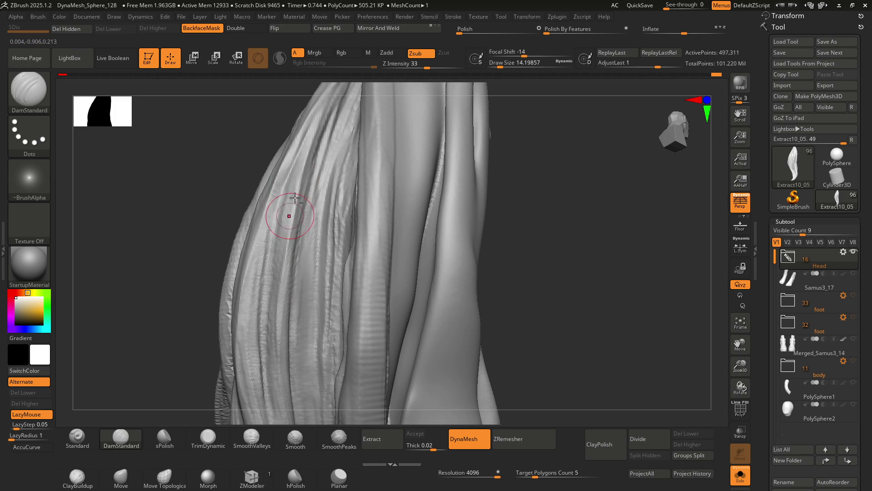
pyautogui.keyDown('alt'); pyautogui.moveTo(279, 336); pyautogui.dragTo(286, 264, button='right'); pyautogui.keyUp('alt')
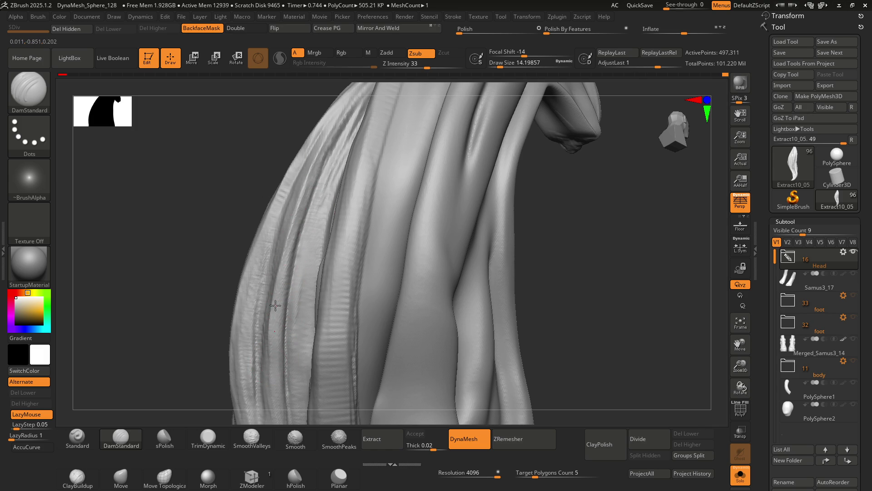
pyautogui.moveTo(278, 335)
pyautogui.mouseDown(button='right')
pyautogui.moveTo(292, 253)
pyautogui.moveTo(307, 279)
pyautogui.moveTo(286, 253)
pyautogui.mouseUp(button='right')
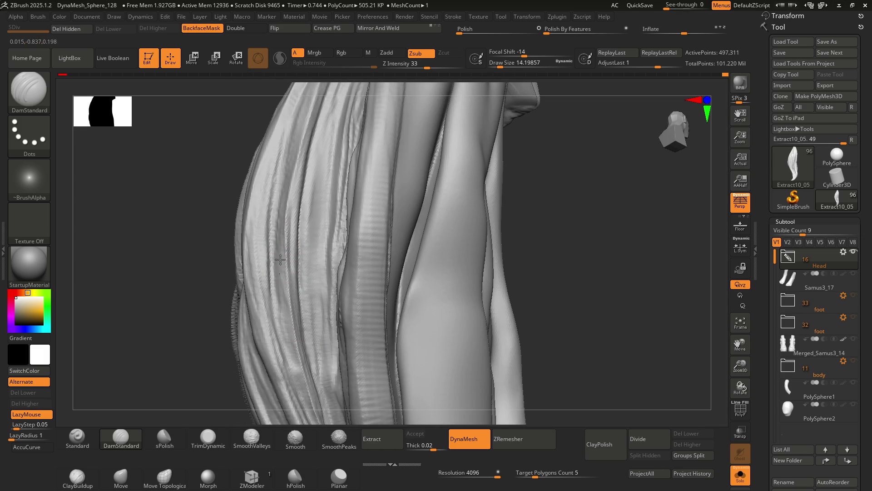
pyautogui.moveTo(287, 303)
pyautogui.mouseDown(button='right')
pyautogui.moveTo(303, 269)
pyautogui.moveTo(275, 256)
pyautogui.mouseUp(button='right')
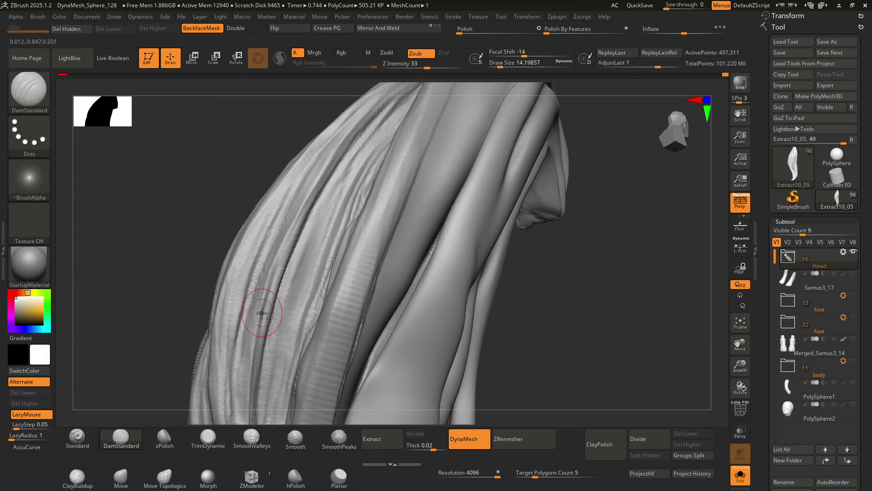
pyautogui.moveTo(276, 271); pyautogui.dragTo(280, 259, button='right')
# Switch to the Move brush (B-M-V) and enlarge it to about 32.7
pyautogui.press('b')
pyautogui.press('m')
pyautogui.press('v')
pyautogui.moveTo(280, 257); pyautogui.dragTo(279, 251)
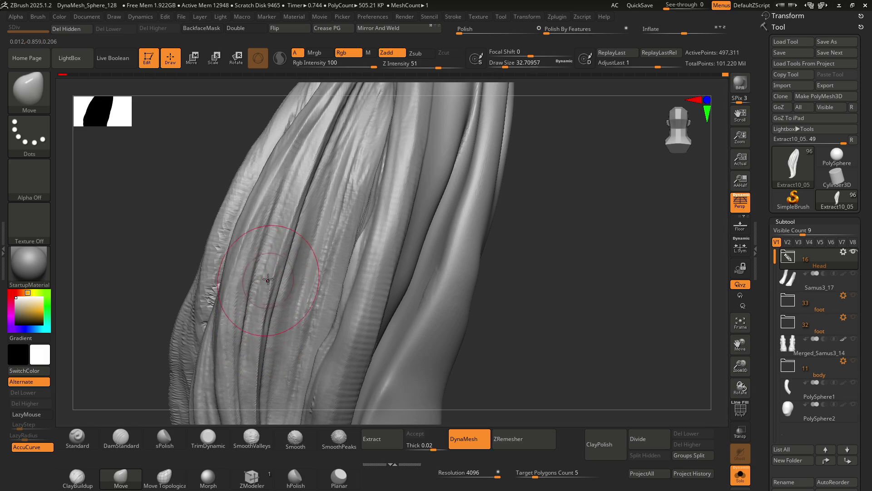
# Switch back to DamStandard (B-D-S) and shrink Draw Size to about 11.7
pyautogui.press('b')
pyautogui.press('d')
pyautogui.press('s')
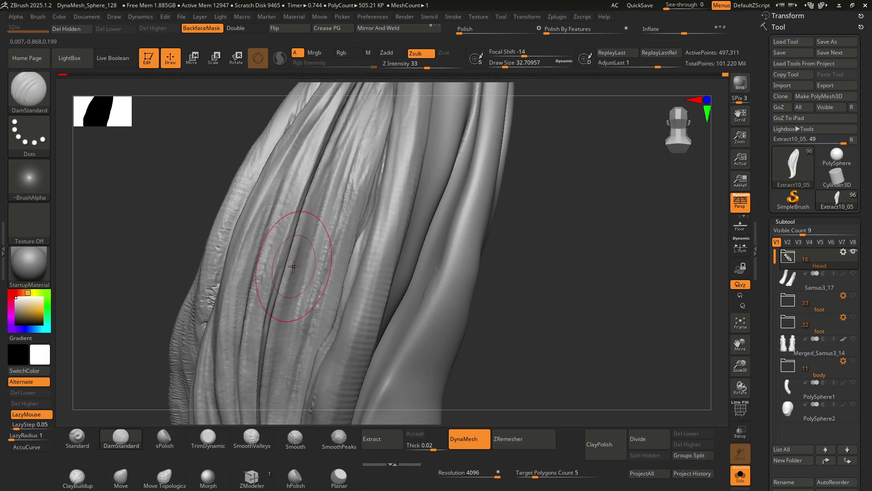
pyautogui.moveTo(289, 263); pyautogui.dragTo(277, 245, button='right')
pyautogui.press('s')
pyautogui.moveTo(278, 245); pyautogui.dragTo(268, 236)
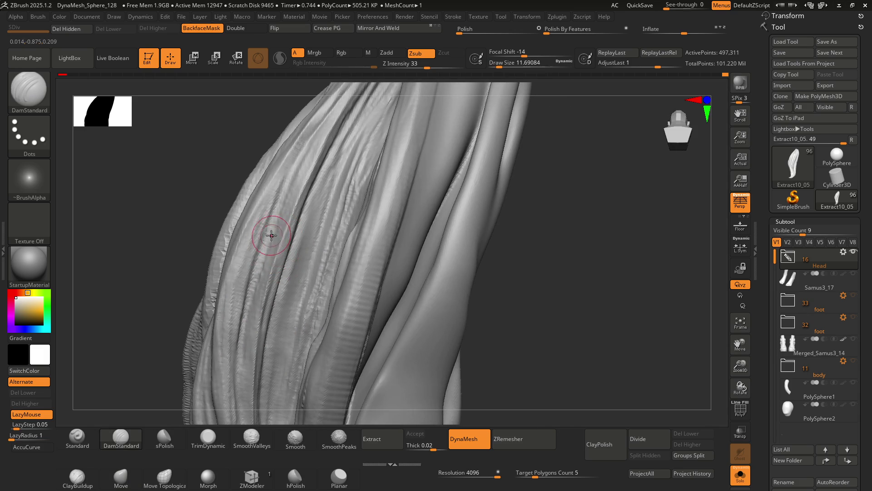
pyautogui.moveTo(268, 236); pyautogui.dragTo(273, 229, button='right')
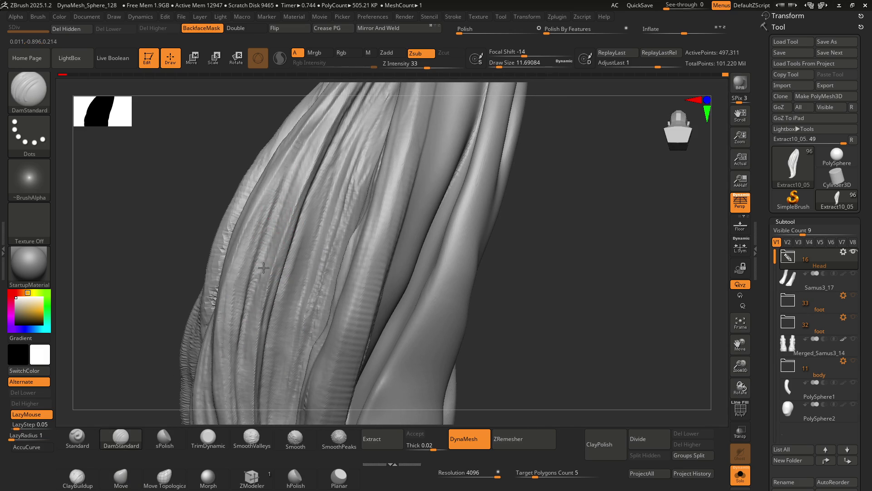
# Carve thin grooves along the hair lock's folds, including the left fold
pyautogui.moveTo(301, 176); pyautogui.dragTo(314, 145, button='right')
pyautogui.moveTo(293, 198); pyautogui.dragTo(312, 144)
pyautogui.moveTo(305, 168); pyautogui.dragTo(299, 200, button='right')
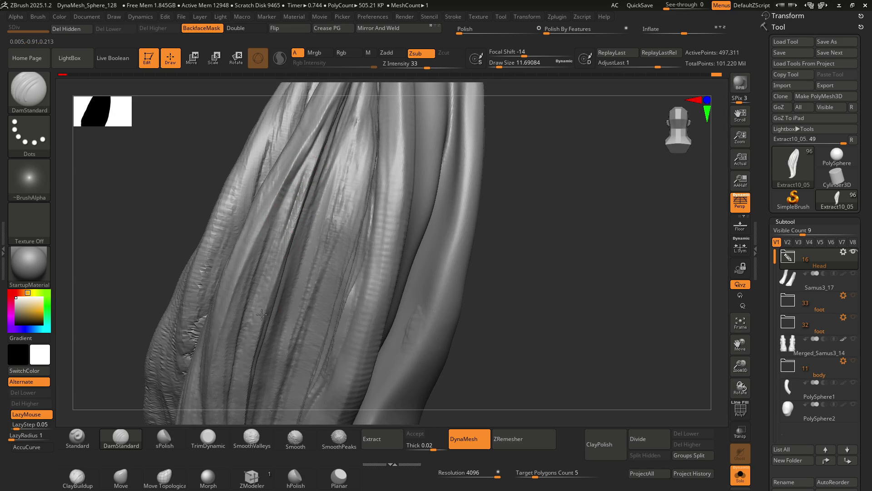
pyautogui.moveTo(262, 295); pyautogui.dragTo(292, 215, button='right')
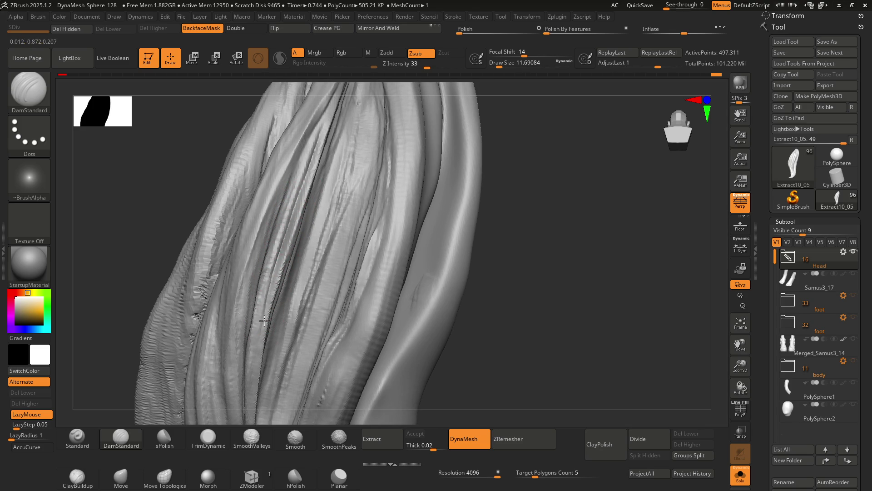
pyautogui.moveTo(257, 356); pyautogui.dragTo(268, 285)
pyautogui.moveTo(283, 241)
pyautogui.mouseDown(button='right')
pyautogui.moveTo(273, 249)
pyautogui.moveTo(289, 195)
pyautogui.mouseUp(button='right')
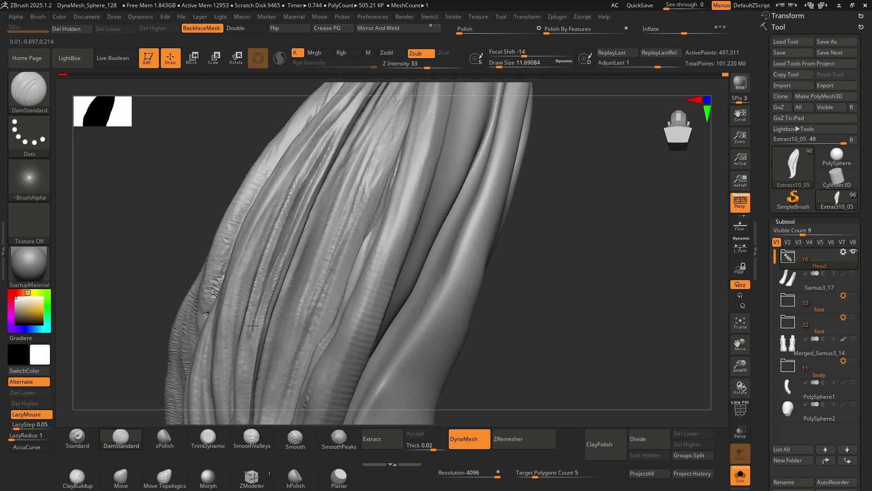
pyautogui.moveTo(276, 288)
pyautogui.mouseDown(button='right')
pyautogui.moveTo(286, 244)
pyautogui.moveTo(268, 283)
pyautogui.mouseUp(button='right')
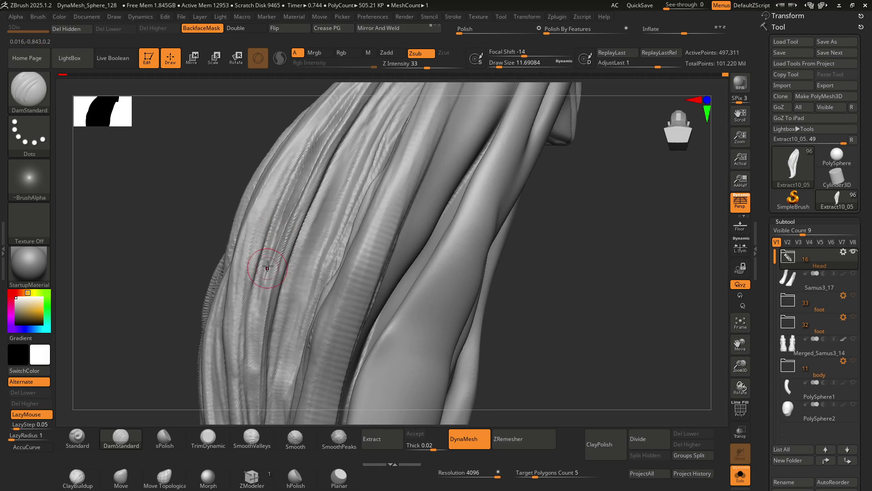
pyautogui.moveTo(249, 340); pyautogui.dragTo(249, 321)
pyautogui.moveTo(263, 347)
pyautogui.mouseDown(button='right')
pyautogui.moveTo(273, 194)
pyautogui.moveTo(247, 306)
pyautogui.moveTo(264, 292)
pyautogui.moveTo(239, 239)
pyautogui.mouseUp(button='right')
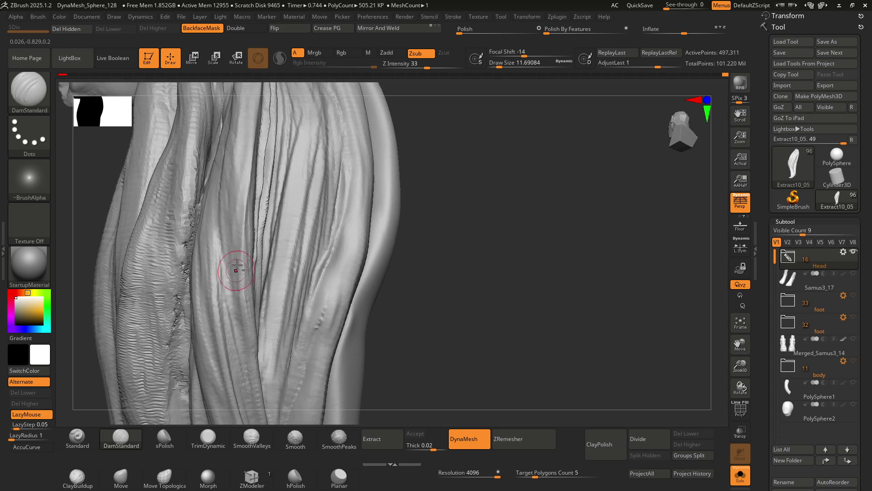
pyautogui.moveTo(255, 377)
pyautogui.mouseDown(button='right')
pyautogui.moveTo(244, 225)
pyautogui.moveTo(216, 236)
pyautogui.mouseUp(button='right')
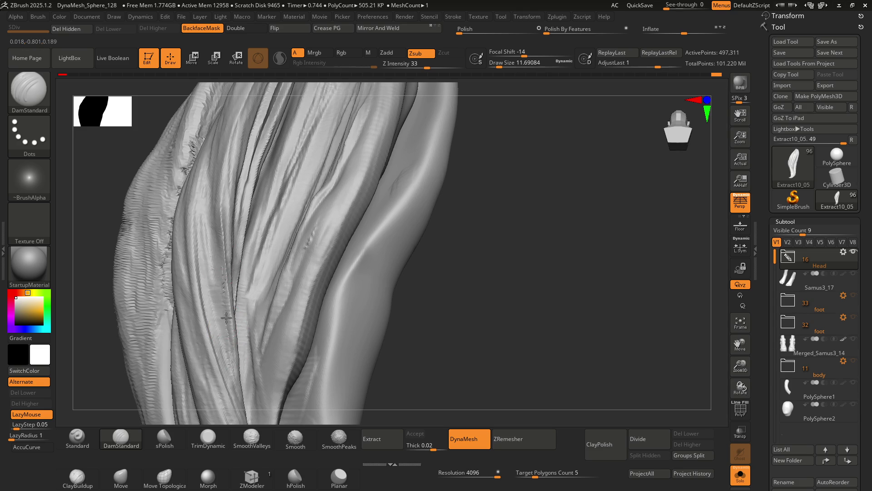
pyautogui.moveTo(239, 334)
pyautogui.mouseDown(button='right')
pyautogui.moveTo(214, 267)
pyautogui.moveTo(234, 276)
pyautogui.moveTo(246, 268)
pyautogui.moveTo(234, 291)
pyautogui.moveTo(194, 285)
pyautogui.moveTo(235, 273)
pyautogui.moveTo(217, 268)
pyautogui.moveTo(218, 298)
pyautogui.moveTo(206, 282)
pyautogui.mouseUp(button='right')
# Switch to the Move brush, set at draw size 20.0 with focal shift 0
pyautogui.press('b')
pyautogui.press('m')
pyautogui.press('v')
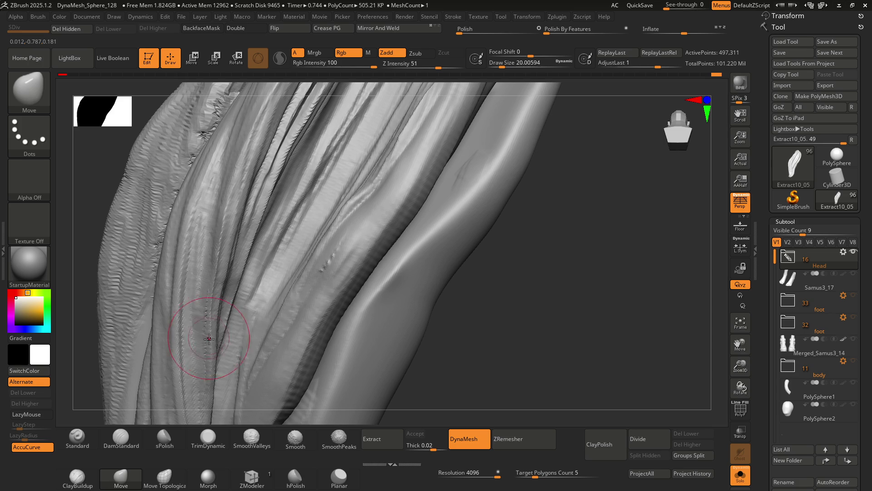
pyautogui.moveTo(223, 351)
pyautogui.mouseDown(button='right')
pyautogui.moveTo(205, 292)
pyautogui.moveTo(230, 282)
pyautogui.moveTo(222, 313)
pyautogui.moveTo(228, 224)
pyautogui.mouseUp(button='right')
pyautogui.press('b')
pyautogui.press('d')
pyautogui.press('s')
pyautogui.moveTo(205, 194)
pyautogui.mouseDown(button='right')
pyautogui.moveTo(215, 252)
pyautogui.moveTo(197, 296)
pyautogui.mouseUp(button='right')
pyautogui.press('shift')
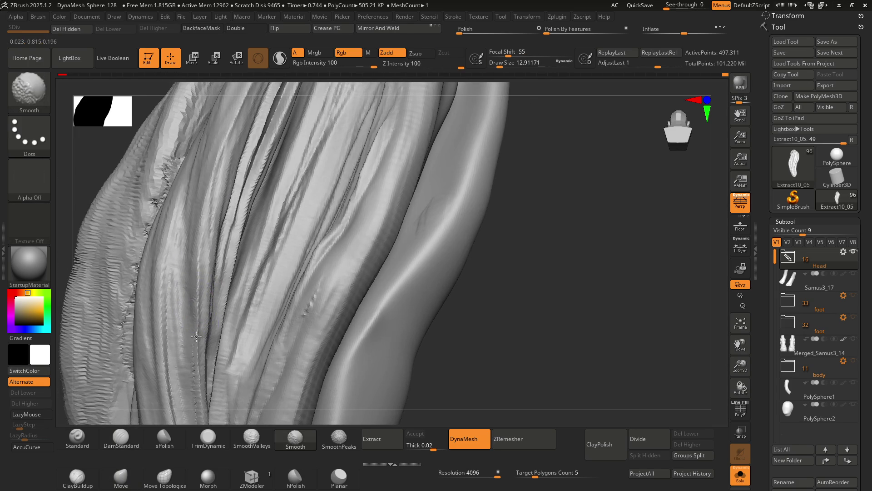
pyautogui.moveTo(194, 406); pyautogui.dragTo(191, 352, button='right')
pyautogui.press('shift')
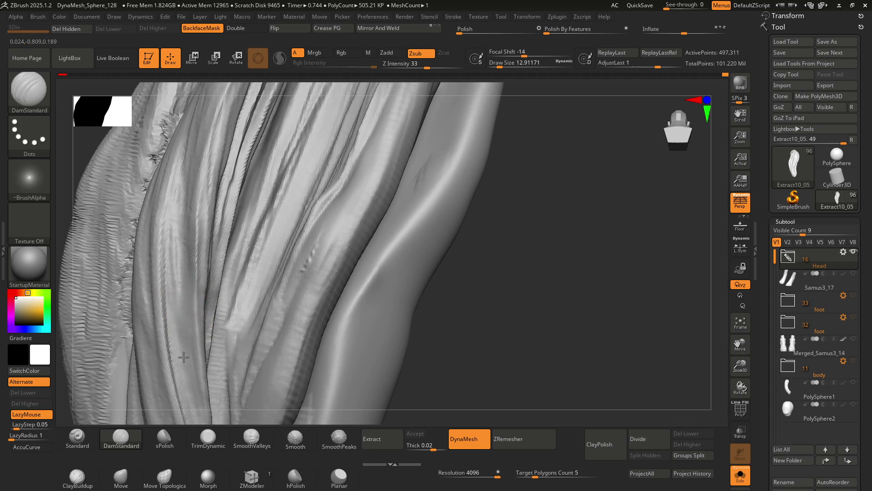
pyautogui.press('s')
pyautogui.moveTo(182, 313); pyautogui.dragTo(178, 313)
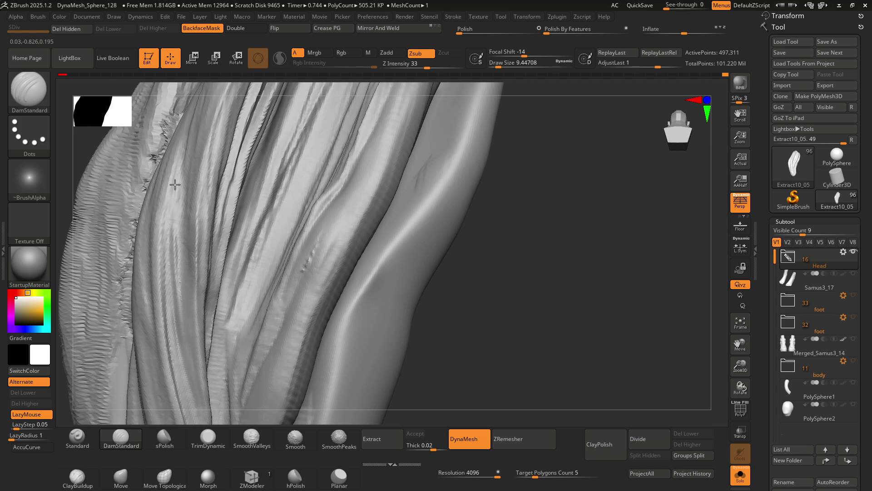
# Orbit around the draped lock to check its grooves, then enlarge the DamStandard brush
pyautogui.moveTo(191, 292); pyautogui.dragTo(193, 302, button='right')
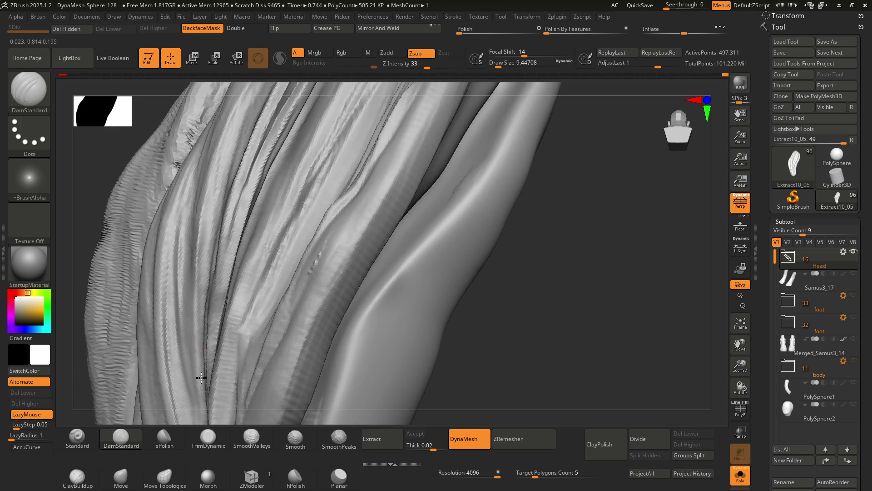
pyautogui.moveTo(210, 233)
pyautogui.mouseDown(button='right')
pyautogui.moveTo(216, 249)
pyautogui.moveTo(218, 211)
pyautogui.moveTo(193, 212)
pyautogui.mouseUp(button='right')
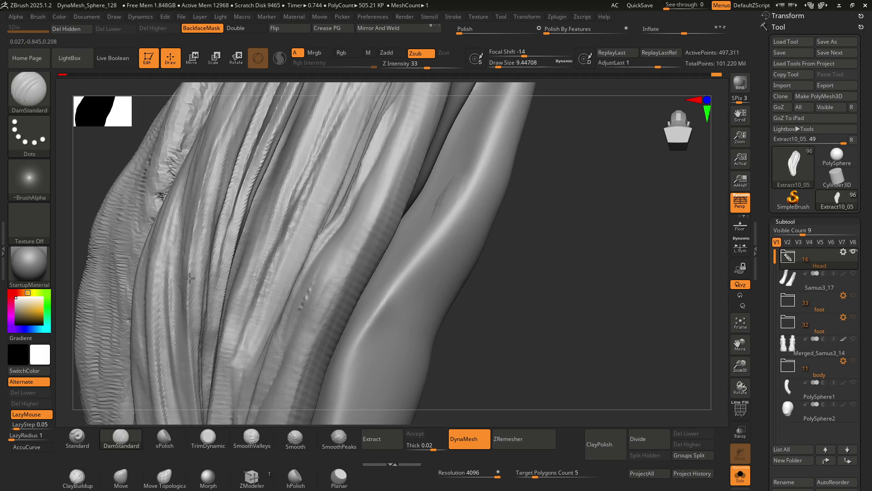
pyautogui.moveTo(210, 253); pyautogui.dragTo(211, 181, button='right')
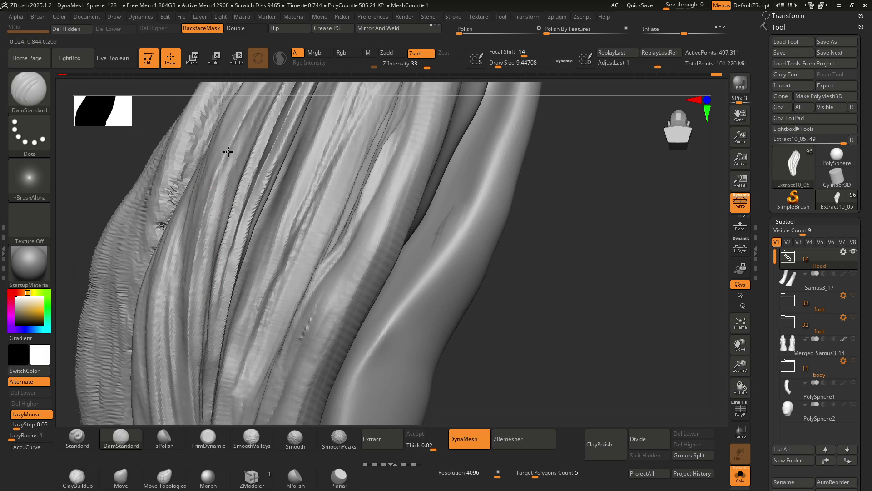
pyautogui.moveTo(219, 283)
pyautogui.mouseDown(button='right')
pyautogui.moveTo(241, 292)
pyautogui.moveTo(204, 250)
pyautogui.mouseUp(button='right')
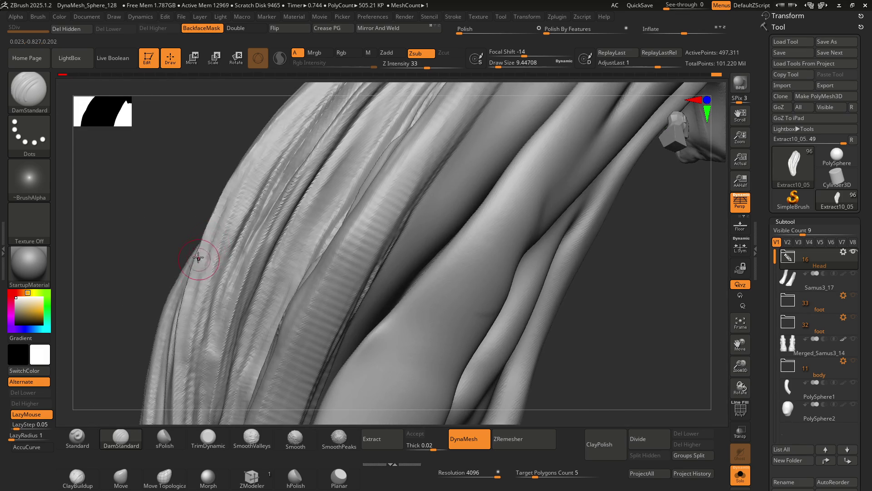
pyautogui.moveTo(250, 160)
pyautogui.mouseDown(button='right')
pyautogui.moveTo(209, 208)
pyautogui.moveTo(245, 208)
pyautogui.moveTo(284, 229)
pyautogui.moveTo(262, 193)
pyautogui.mouseUp(button='right')
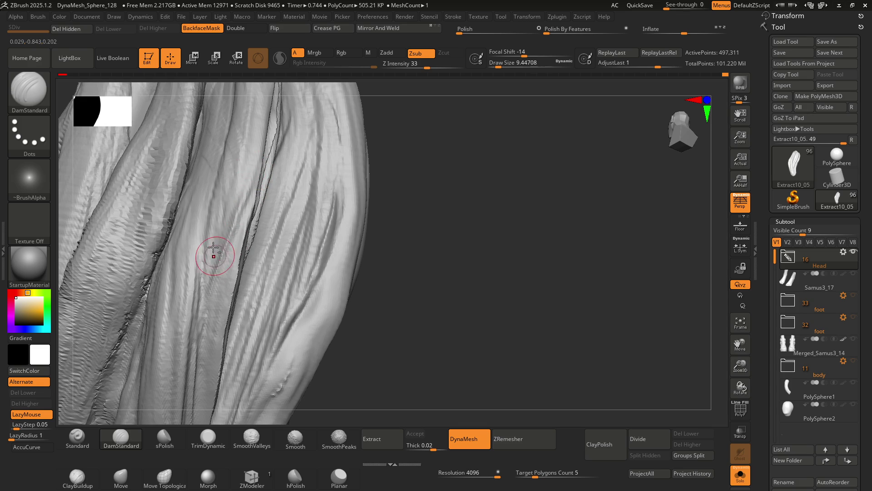
pyautogui.moveTo(204, 336); pyautogui.dragTo(228, 207, button='right')
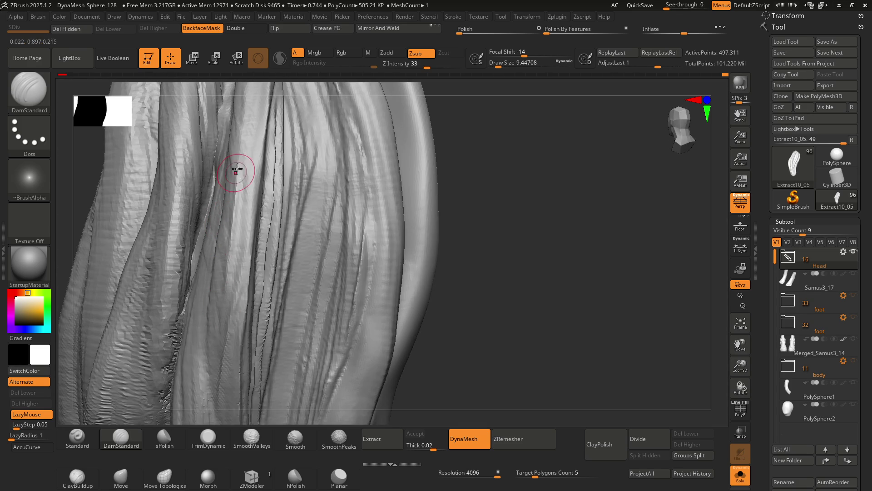
pyautogui.moveTo(252, 173); pyautogui.dragTo(236, 273, button='right')
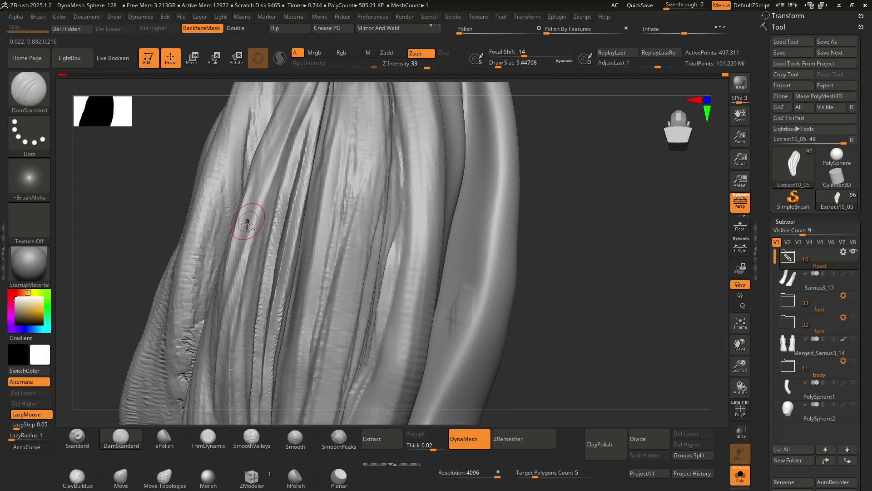
pyautogui.moveTo(254, 208); pyautogui.dragTo(242, 255, button='right')
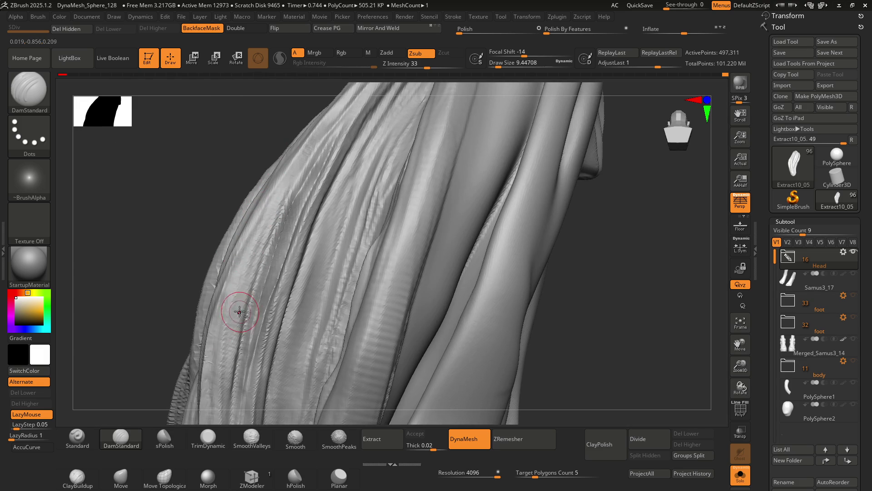
pyautogui.moveTo(241, 311); pyautogui.dragTo(255, 234, button='right')
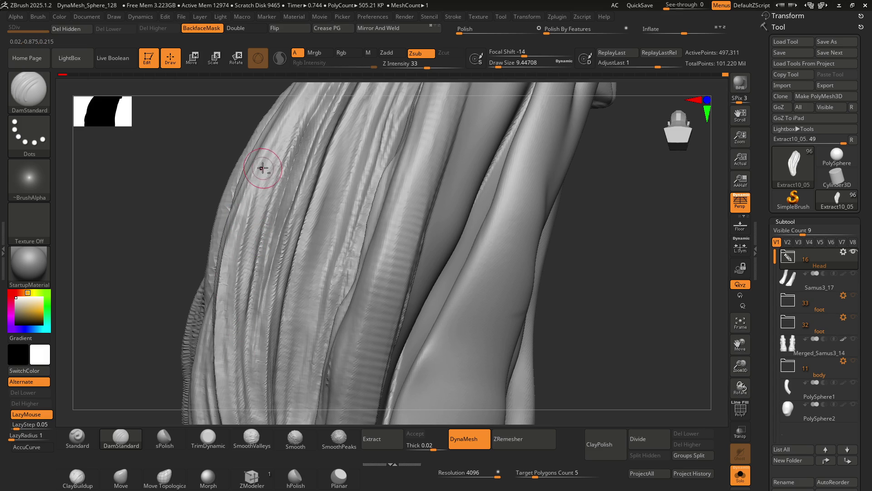
pyautogui.moveTo(234, 340)
pyautogui.mouseDown(button='right')
pyautogui.moveTo(275, 228)
pyautogui.moveTo(255, 282)
pyautogui.moveTo(224, 247)
pyautogui.moveTo(296, 236)
pyautogui.moveTo(236, 226)
pyautogui.moveTo(255, 236)
pyautogui.moveTo(193, 246)
pyautogui.moveTo(216, 203)
pyautogui.moveTo(256, 181)
pyautogui.mouseUp(button='right')
pyautogui.moveTo(291, 240)
pyautogui.mouseDown(button='right')
pyautogui.moveTo(286, 203)
pyautogui.moveTo(255, 218)
pyautogui.moveTo(315, 228)
pyautogui.moveTo(249, 212)
pyautogui.moveTo(274, 166)
pyautogui.moveTo(284, 230)
pyautogui.moveTo(280, 180)
pyautogui.moveTo(276, 236)
pyautogui.moveTo(289, 185)
pyautogui.moveTo(294, 231)
pyautogui.moveTo(252, 237)
pyautogui.moveTo(278, 263)
pyautogui.moveTo(296, 230)
pyautogui.moveTo(303, 277)
pyautogui.moveTo(294, 227)
pyautogui.mouseUp(button='right')
pyautogui.press(']')
pyautogui.press(']')
# Set the DamStandard draw size to about 20 and view the curl face-on
pyautogui.press('[')
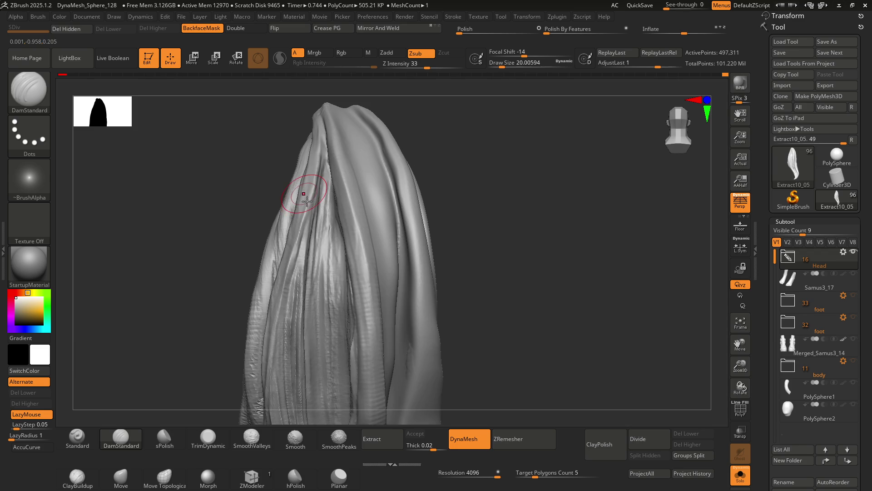
pyautogui.keyDown('alt'); pyautogui.moveTo(303, 194); pyautogui.dragTo(309, 171, button='right'); pyautogui.keyUp('alt')
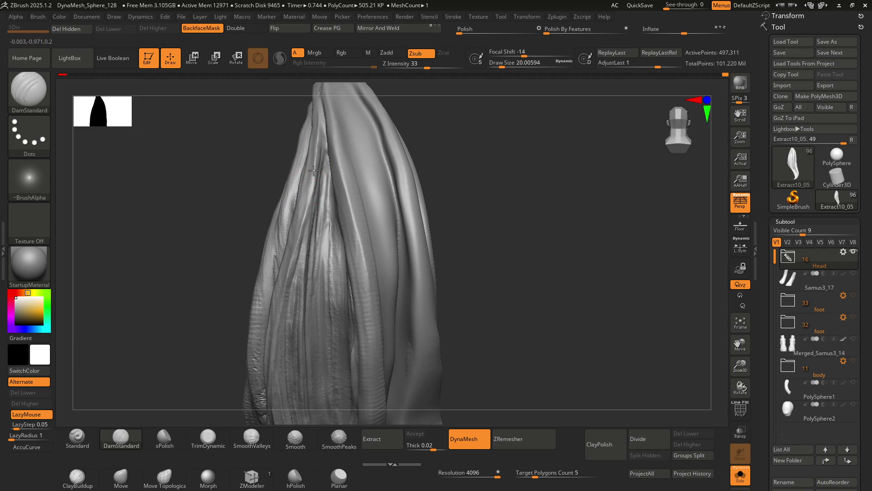
pyautogui.moveTo(284, 258)
pyautogui.mouseDown(button='right')
pyautogui.moveTo(317, 156)
pyautogui.moveTo(304, 205)
pyautogui.mouseUp(button='right')
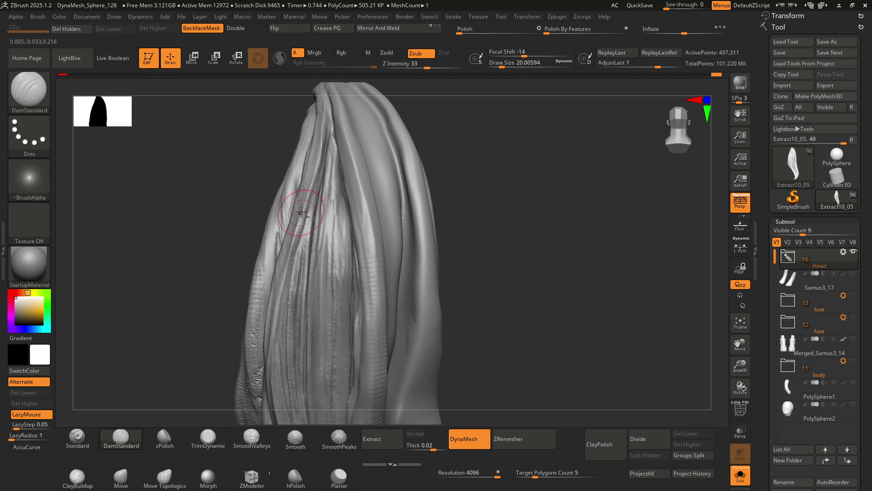
pyautogui.moveTo(283, 260); pyautogui.dragTo(284, 271, button='right')
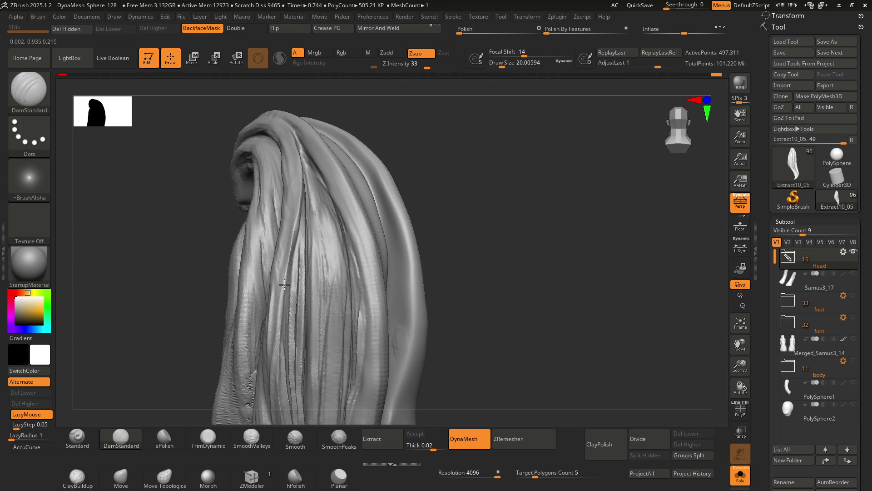
pyautogui.moveTo(293, 230); pyautogui.dragTo(281, 222, button='right')
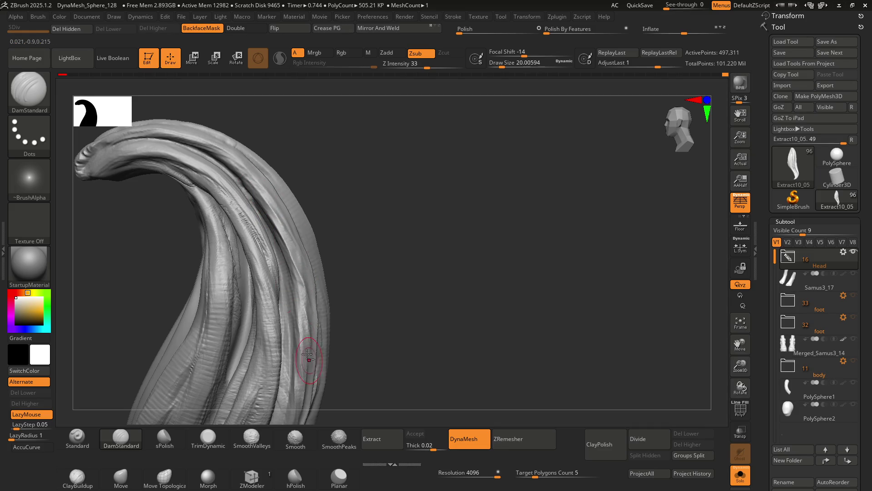
# Orbit the curl through side, back and upright frontal views to review the grooves
pyautogui.moveTo(305, 291); pyautogui.dragTo(296, 264, button='right')
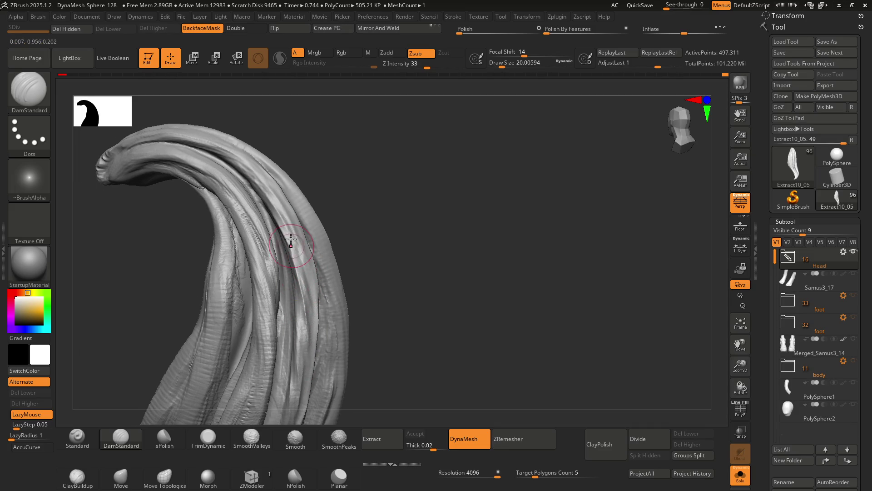
pyautogui.moveTo(305, 290); pyautogui.dragTo(301, 263, button='right')
pyautogui.moveTo(308, 298); pyautogui.dragTo(302, 265, button='right')
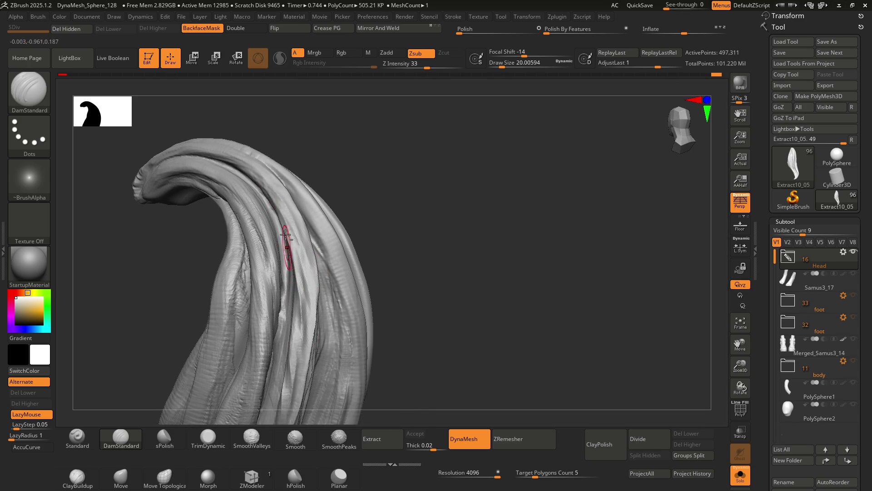
pyautogui.moveTo(314, 262)
pyautogui.mouseDown(button='right')
pyautogui.moveTo(279, 262)
pyautogui.moveTo(288, 300)
pyautogui.mouseUp(button='right')
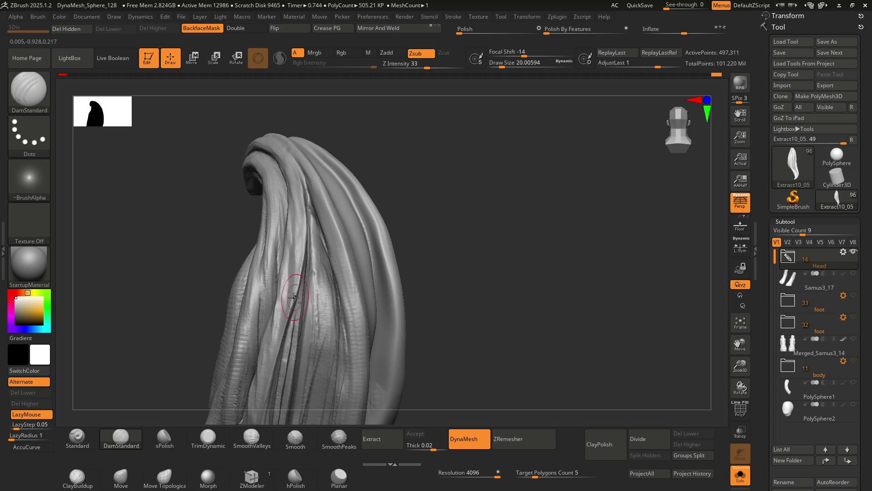
pyautogui.moveTo(292, 214); pyautogui.dragTo(282, 172, button='right')
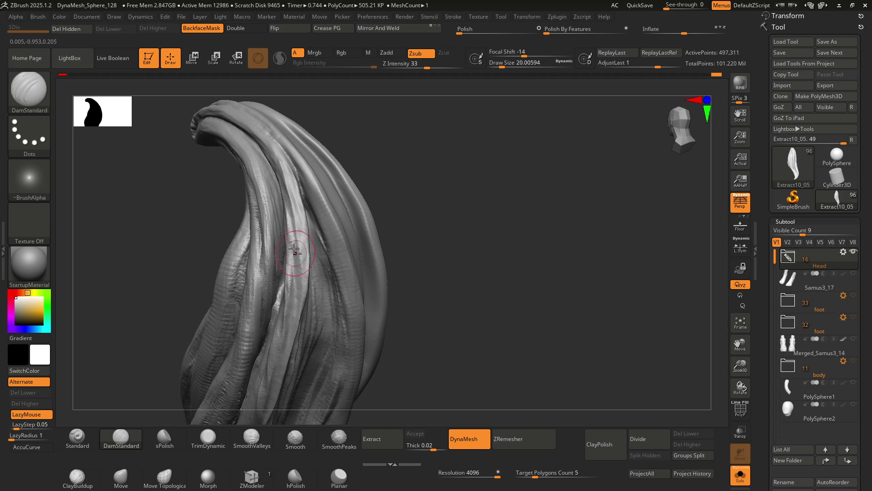
pyautogui.moveTo(288, 256)
pyautogui.mouseDown(button='right')
pyautogui.moveTo(291, 243)
pyautogui.moveTo(306, 261)
pyautogui.mouseUp(button='right')
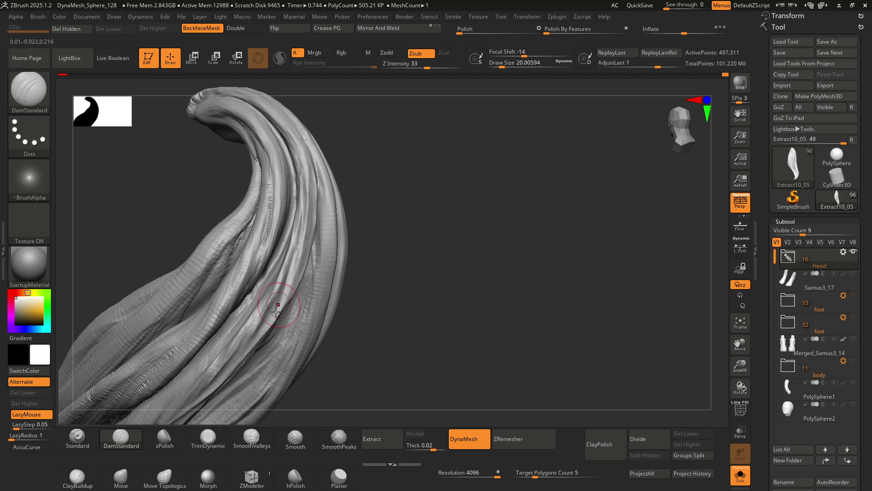
pyautogui.moveTo(272, 322); pyautogui.dragTo(318, 223, button='right')
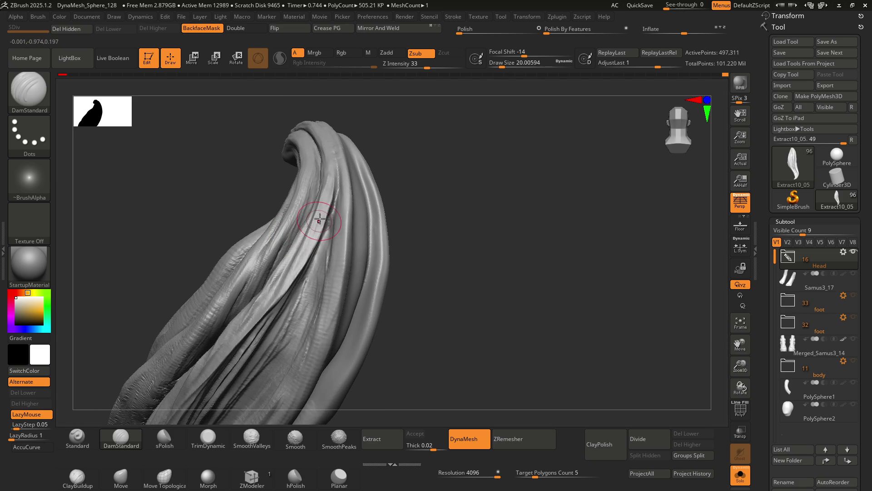
# Carve a fine DamStandard groove along a hair strand near the bend, viewed side-on
pyautogui.moveTo(331, 146)
pyautogui.mouseDown(button='right')
pyautogui.moveTo(339, 249)
pyautogui.moveTo(284, 258)
pyautogui.moveTo(300, 213)
pyautogui.moveTo(320, 280)
pyautogui.moveTo(318, 271)
pyautogui.moveTo(331, 279)
pyautogui.moveTo(289, 217)
pyautogui.mouseUp(button='right')
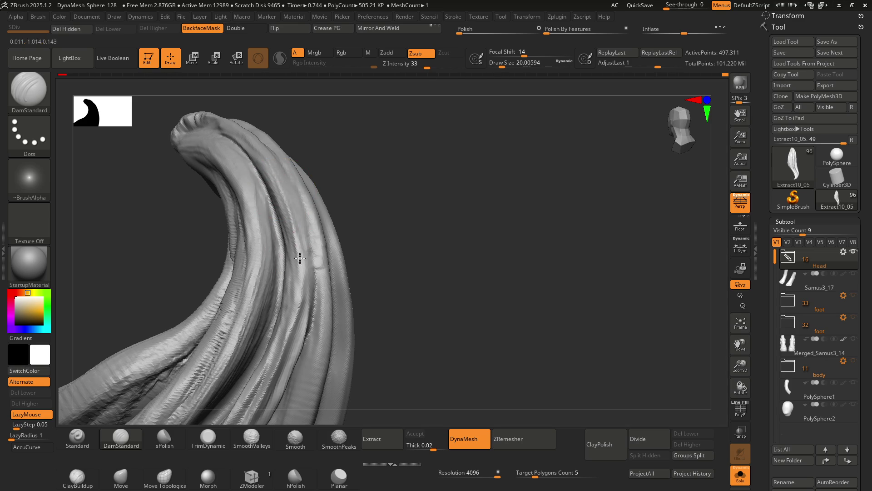
pyautogui.moveTo(296, 292)
pyautogui.mouseDown(button='right')
pyautogui.moveTo(301, 301)
pyautogui.moveTo(312, 263)
pyautogui.moveTo(313, 273)
pyautogui.moveTo(288, 253)
pyautogui.moveTo(289, 217)
pyautogui.mouseUp(button='right')
pyautogui.moveTo(281, 259); pyautogui.dragTo(282, 266)
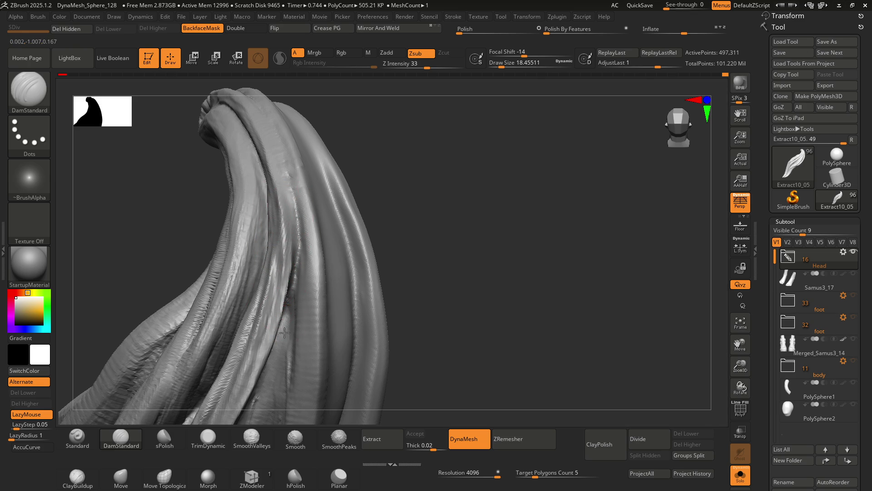
pyautogui.moveTo(284, 178)
pyautogui.keyDown('alt'); pyautogui.mouseDown(button='right')
pyautogui.moveTo(292, 249)
pyautogui.moveTo(304, 236)
pyautogui.moveTo(296, 190)
pyautogui.mouseUp(button='right'); pyautogui.keyUp('alt')
pyautogui.moveTo(289, 225); pyautogui.dragTo(268, 204, button='right')
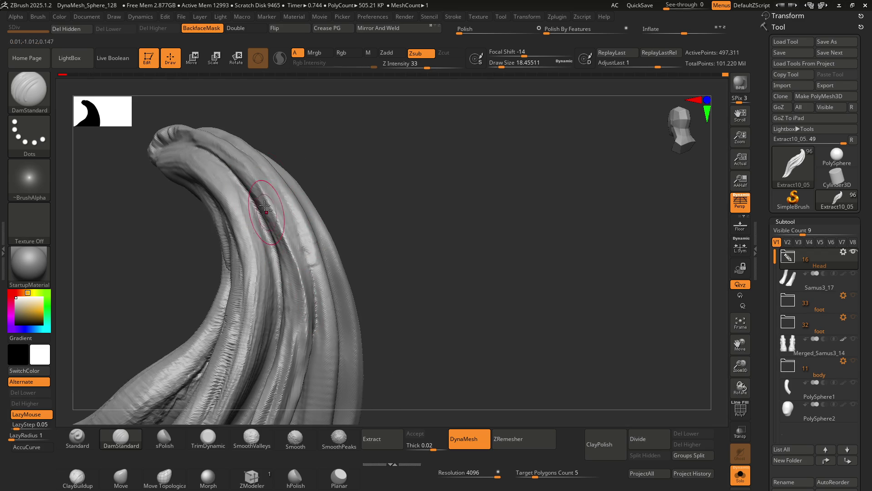
pyautogui.moveTo(311, 279); pyautogui.dragTo(298, 263, button='right')
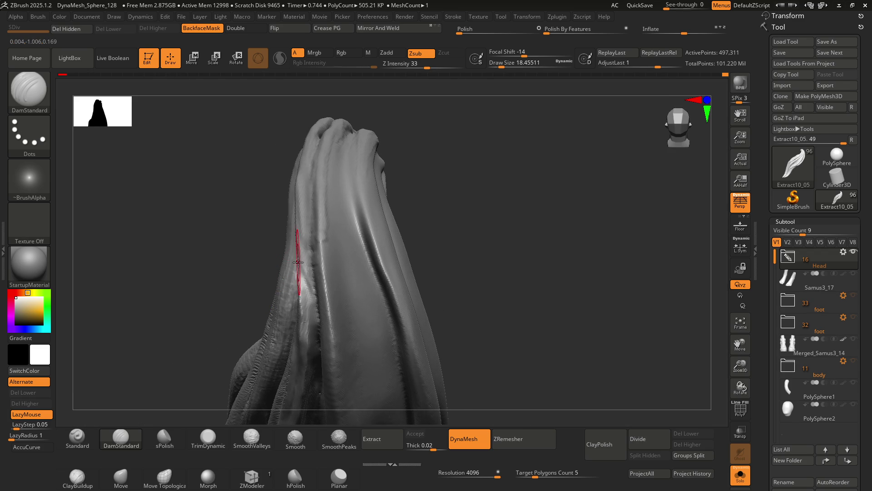
# Switch to the Move brush and shrink its size to about 39
pyautogui.press('b')
pyautogui.press('m')
pyautogui.press('v')
pyautogui.press('s')
pyautogui.moveTo(298, 247)
pyautogui.mouseDown()
pyautogui.moveTo(299, 259)
pyautogui.moveTo(304, 254)
pyautogui.mouseUp()
# Return to DamStandard and lower its draw size to about 12.91 for the strand tip
pyautogui.press('b')
pyautogui.press('d')
pyautogui.press('s')
pyautogui.press('s')
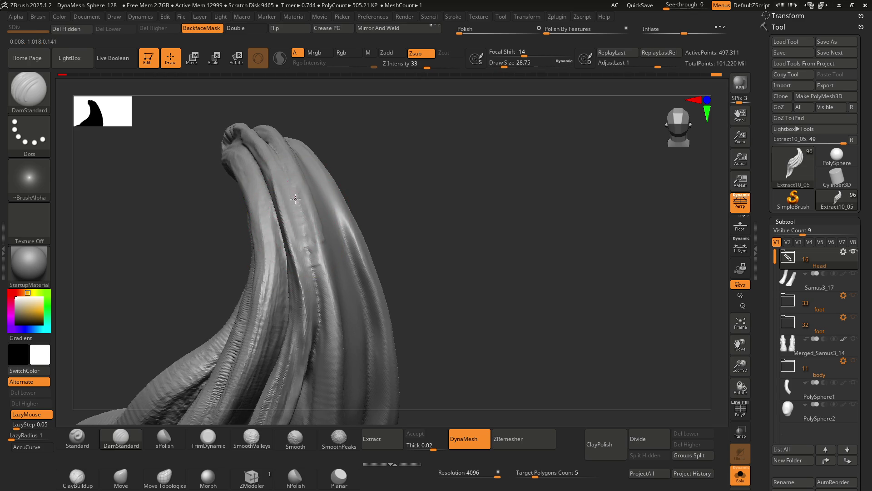
pyautogui.press('s')
pyautogui.moveTo(291, 189); pyautogui.dragTo(282, 189)
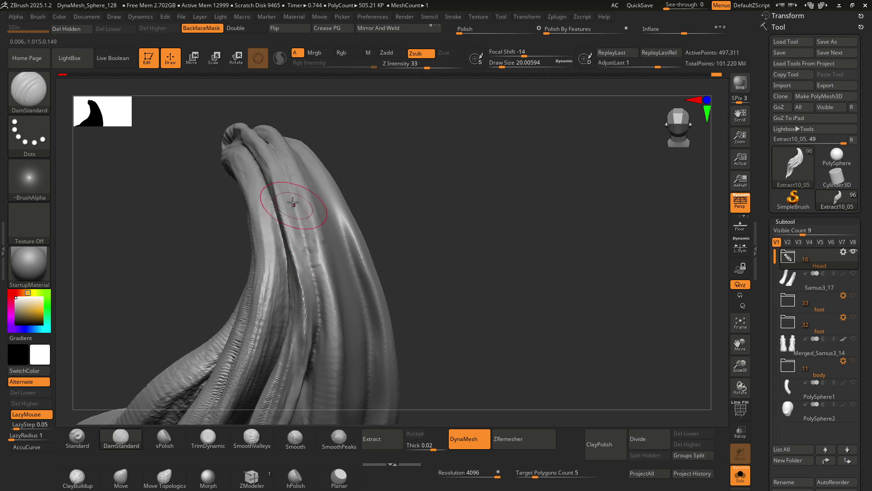
pyautogui.moveTo(294, 207)
pyautogui.mouseDown(button='right')
pyautogui.moveTo(298, 256)
pyautogui.moveTo(317, 209)
pyautogui.mouseUp(button='right')
pyautogui.moveTo(326, 275); pyautogui.dragTo(293, 237, button='right')
pyautogui.press('s')
pyautogui.click(273, 209)
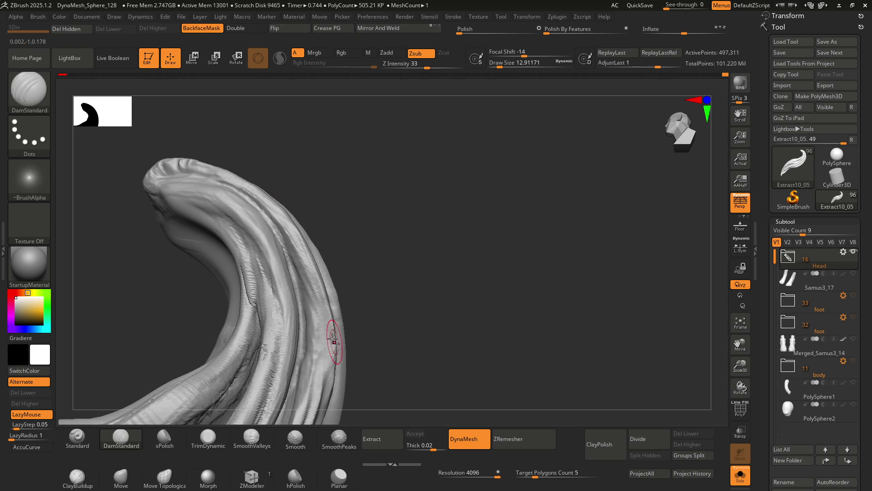
pyautogui.keyDown('alt'); pyautogui.moveTo(328, 343); pyautogui.dragTo(297, 227, button='right'); pyautogui.keyUp('alt')
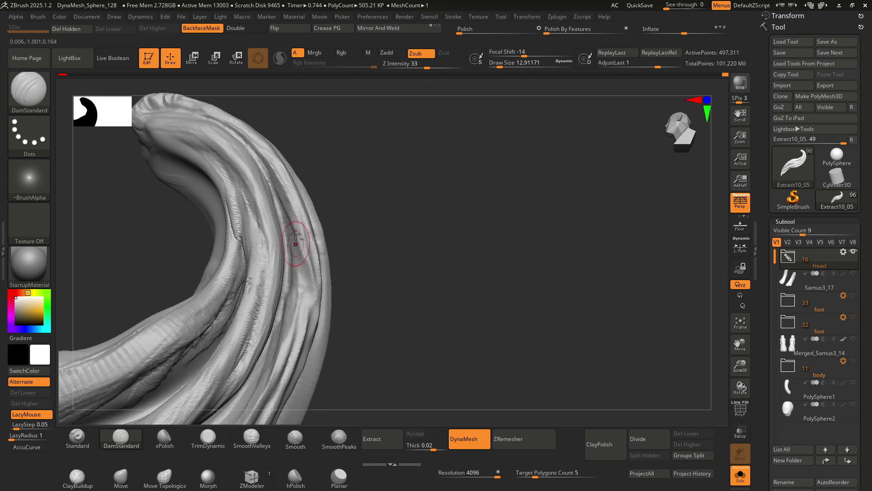
pyautogui.moveTo(306, 299)
pyautogui.mouseDown(button='right')
pyautogui.moveTo(328, 264)
pyautogui.moveTo(288, 194)
pyautogui.moveTo(299, 243)
pyautogui.moveTo(297, 234)
pyautogui.mouseUp(button='right')
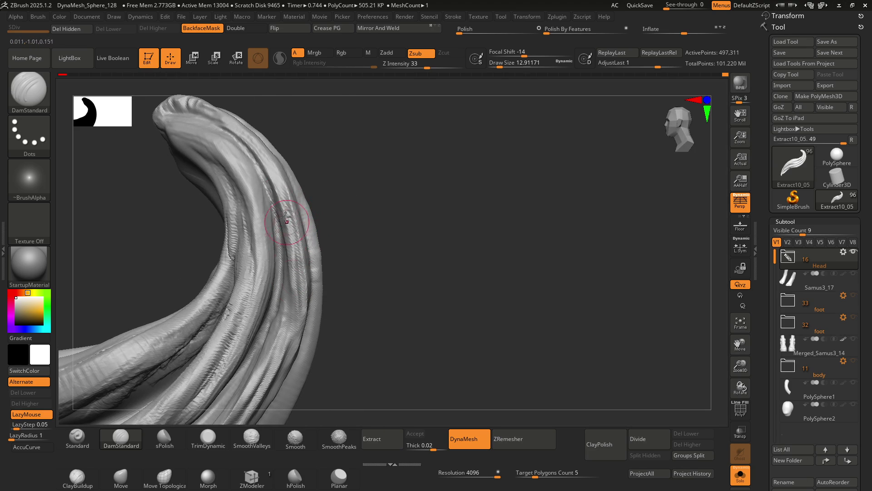
pyautogui.moveTo(285, 256); pyautogui.dragTo(300, 277, button='right')
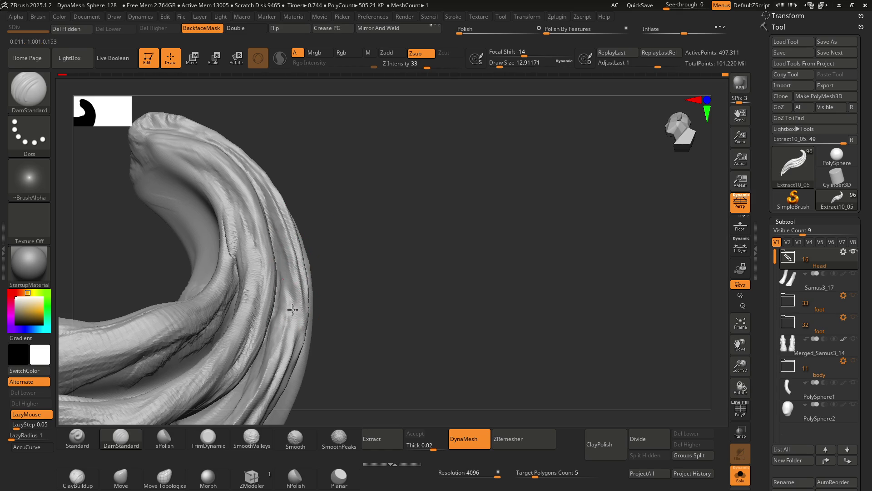
pyautogui.moveTo(273, 244)
pyautogui.mouseDown(button='right')
pyautogui.moveTo(283, 284)
pyautogui.moveTo(288, 264)
pyautogui.moveTo(307, 257)
pyautogui.moveTo(288, 294)
pyautogui.mouseUp(button='right')
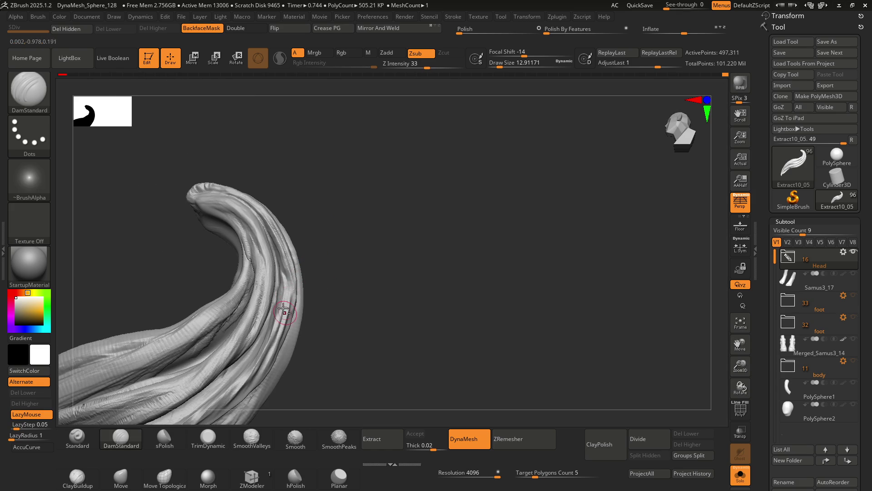
pyautogui.moveTo(287, 269); pyautogui.dragTo(291, 281, button='right')
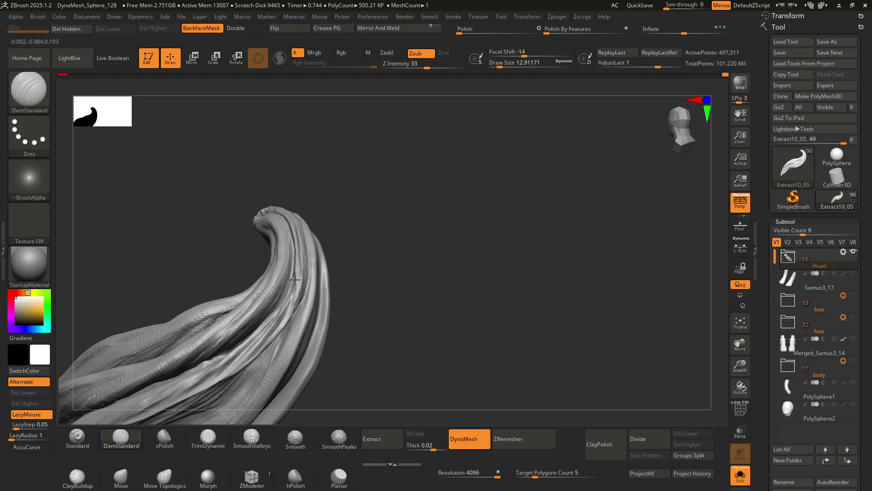
pyautogui.moveTo(290, 320)
pyautogui.mouseDown(button='right')
pyautogui.moveTo(322, 335)
pyautogui.moveTo(306, 263)
pyautogui.moveTo(258, 298)
pyautogui.moveTo(301, 261)
pyautogui.moveTo(336, 260)
pyautogui.moveTo(283, 276)
pyautogui.mouseUp(button='right')
pyautogui.moveTo(290, 235)
pyautogui.mouseDown(button='right')
pyautogui.moveTo(327, 218)
pyautogui.moveTo(312, 224)
pyautogui.moveTo(311, 256)
pyautogui.mouseUp(button='right')
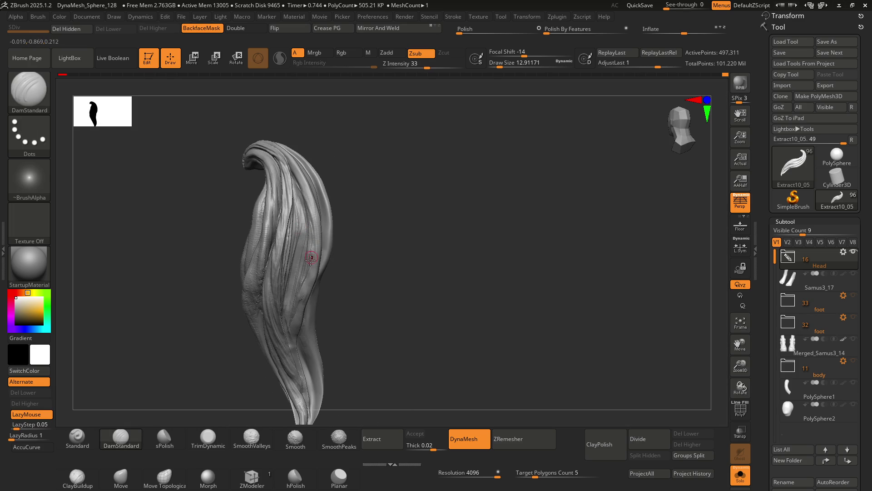
pyautogui.moveTo(298, 218)
pyautogui.keyDown('ctrl'); pyautogui.mouseDown(button='right')
pyautogui.moveTo(318, 236)
pyautogui.moveTo(307, 292)
pyautogui.moveTo(299, 140)
pyautogui.moveTo(292, 230)
pyautogui.moveTo(305, 184)
pyautogui.moveTo(301, 286)
pyautogui.moveTo(301, 192)
pyautogui.moveTo(327, 190)
pyautogui.moveTo(302, 218)
pyautogui.moveTo(263, 224)
pyautogui.moveTo(317, 245)
pyautogui.moveTo(327, 227)
pyautogui.moveTo(309, 211)
pyautogui.moveTo(320, 260)
pyautogui.mouseUp(button='right'); pyautogui.keyUp('ctrl')
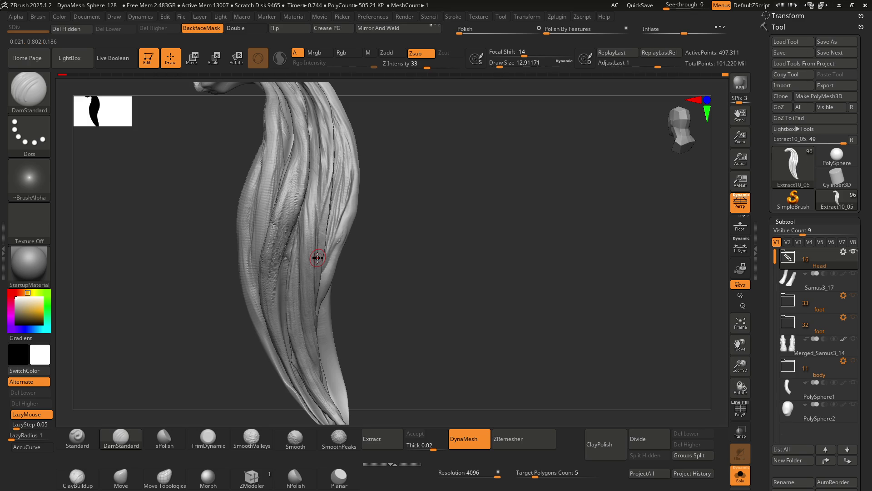
pyautogui.keyDown('ctrl'); pyautogui.moveTo(322, 258); pyautogui.dragTo(314, 233, button='right'); pyautogui.keyUp('ctrl')
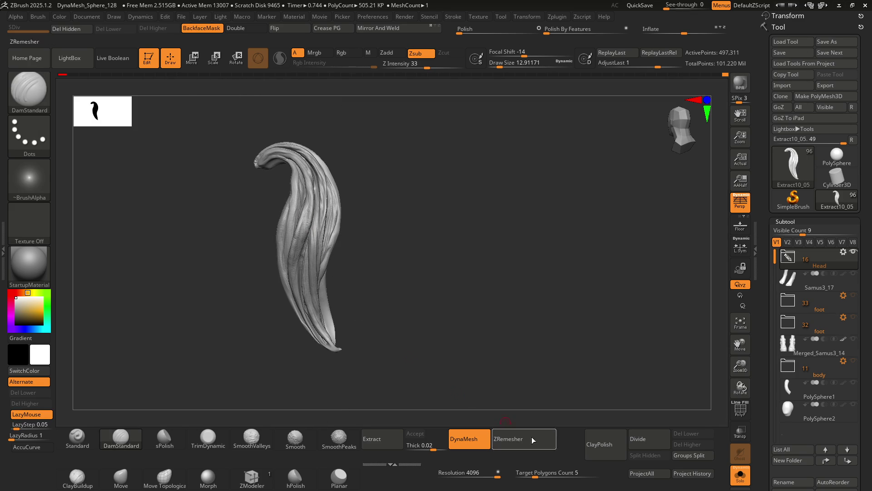
pyautogui.click(744, 482)
pyautogui.moveTo(300, 204)
pyautogui.mouseDown(button='right')
pyautogui.moveTo(290, 206)
pyautogui.moveTo(326, 206)
pyautogui.moveTo(349, 171)
pyautogui.moveTo(382, 211)
pyautogui.moveTo(361, 239)
pyautogui.moveTo(376, 218)
pyautogui.moveTo(303, 251)
pyautogui.mouseUp(button='right')
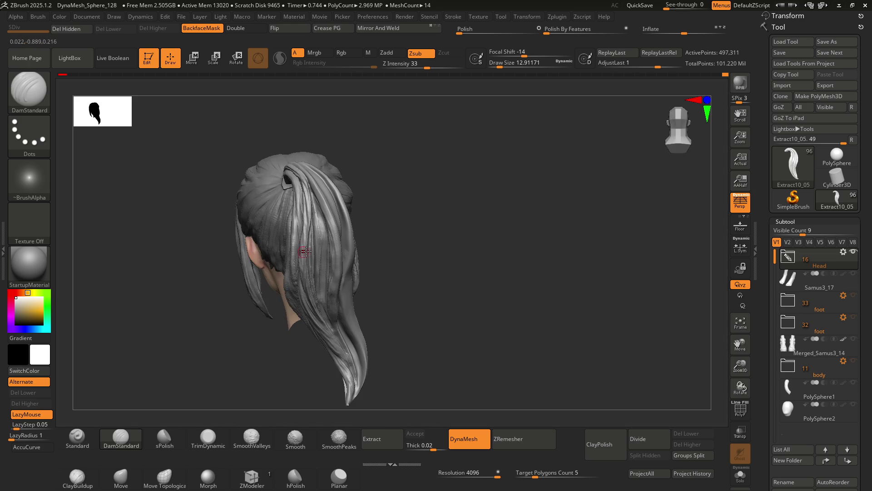
pyautogui.moveTo(349, 226)
pyautogui.mouseDown(button='right')
pyautogui.moveTo(389, 214)
pyautogui.moveTo(345, 225)
pyautogui.moveTo(357, 240)
pyautogui.moveTo(370, 230)
pyautogui.moveTo(336, 223)
pyautogui.moveTo(428, 239)
pyautogui.mouseUp(button='right')
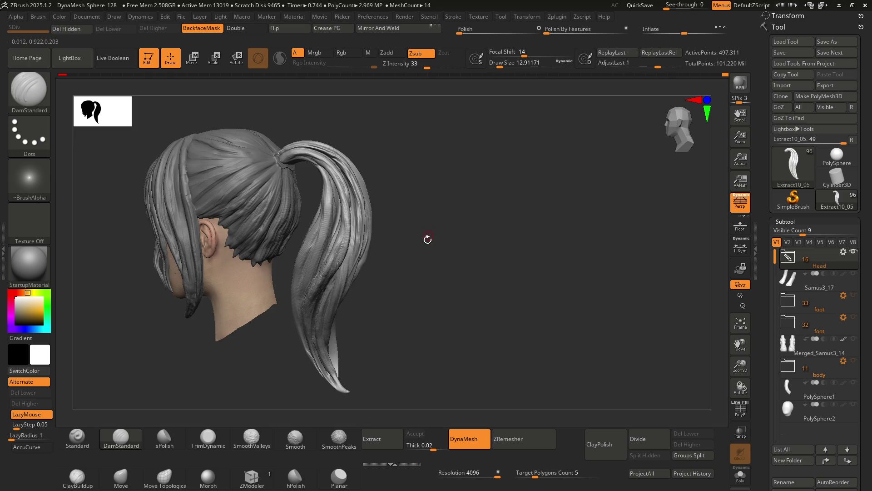
pyautogui.click(741, 474)
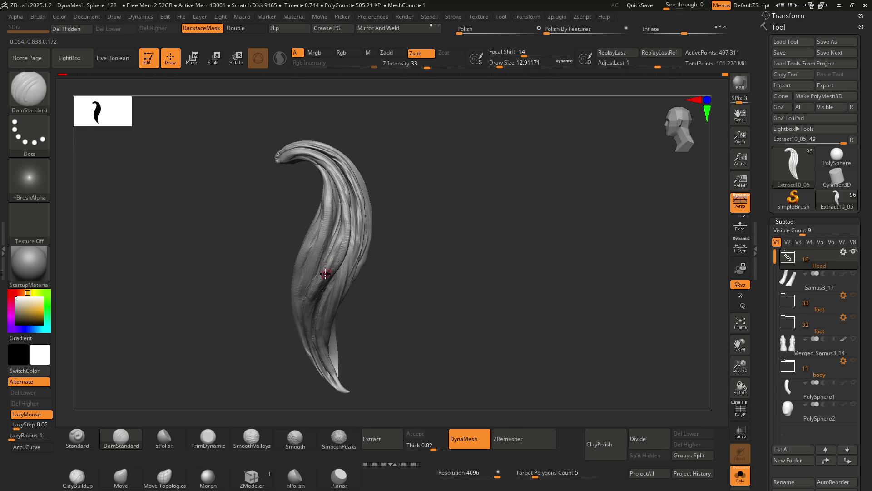
pyautogui.moveTo(326, 273)
pyautogui.keyDown('alt'); pyautogui.mouseDown(button='right')
pyautogui.moveTo(372, 237)
pyautogui.moveTo(331, 210)
pyautogui.moveTo(346, 218)
pyautogui.moveTo(325, 220)
pyautogui.moveTo(308, 244)
pyautogui.mouseUp(button='right'); pyautogui.keyUp('alt')
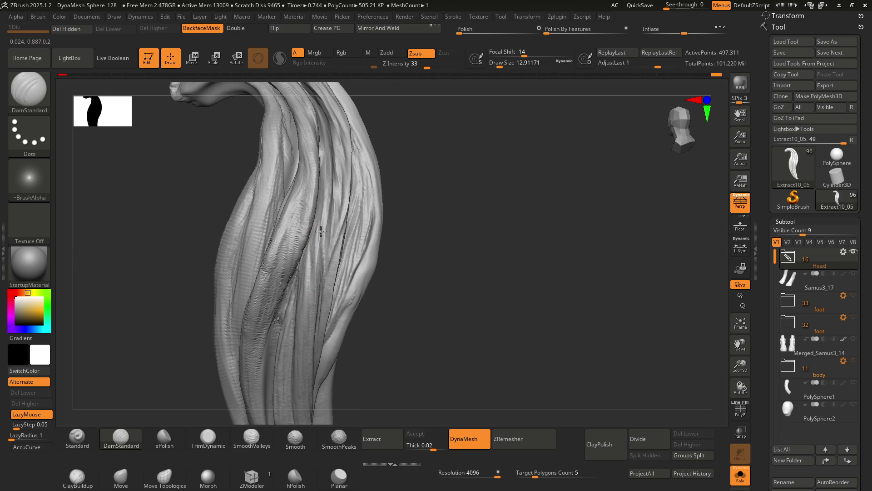
pyautogui.moveTo(325, 234)
pyautogui.mouseDown(button='right')
pyautogui.moveTo(306, 232)
pyautogui.moveTo(334, 245)
pyautogui.moveTo(330, 237)
pyautogui.moveTo(322, 248)
pyautogui.moveTo(302, 237)
pyautogui.moveTo(323, 221)
pyautogui.mouseUp(button='right')
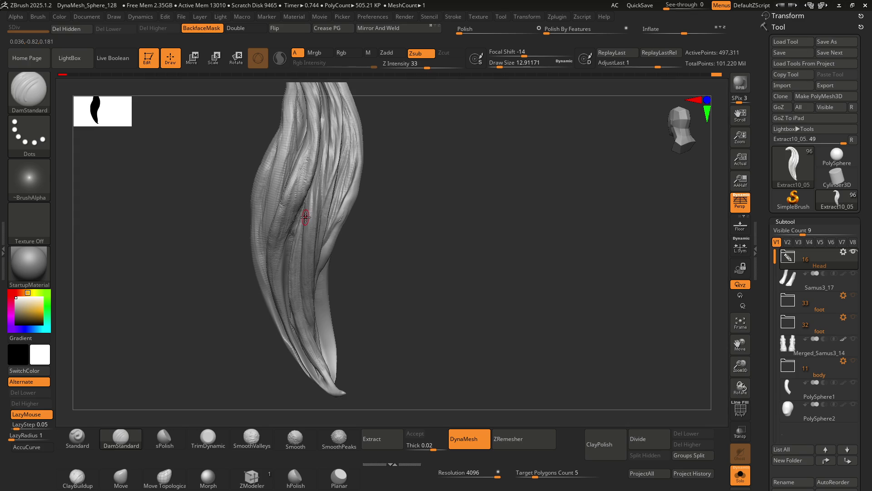
pyautogui.moveTo(309, 217)
pyautogui.mouseDown(button='right')
pyautogui.moveTo(296, 186)
pyautogui.moveTo(302, 236)
pyautogui.moveTo(326, 250)
pyautogui.mouseUp(button='right')
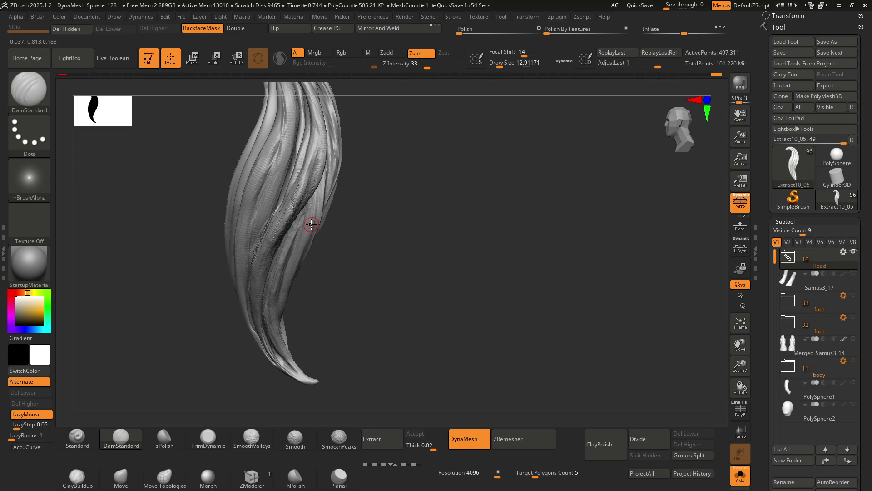
pyautogui.scroll(5, 279, 220)
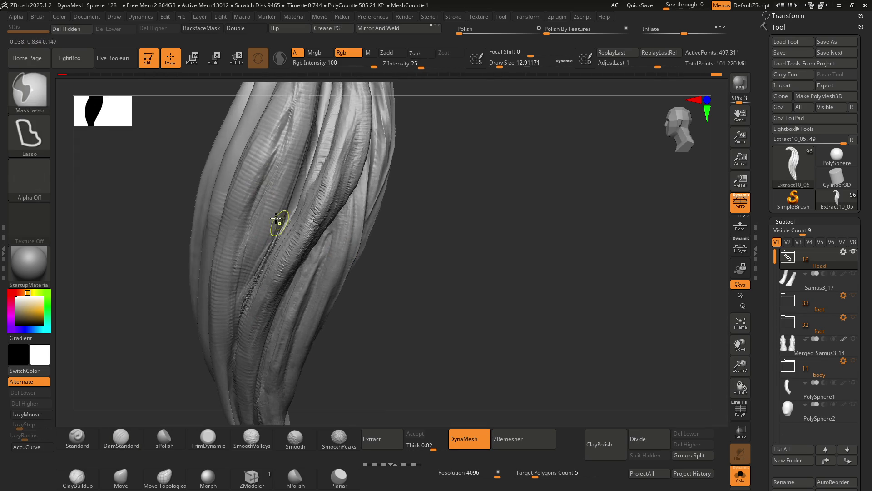
# Set the DamStandard draw size to about 17
pyautogui.scroll(-5, 295, 204)
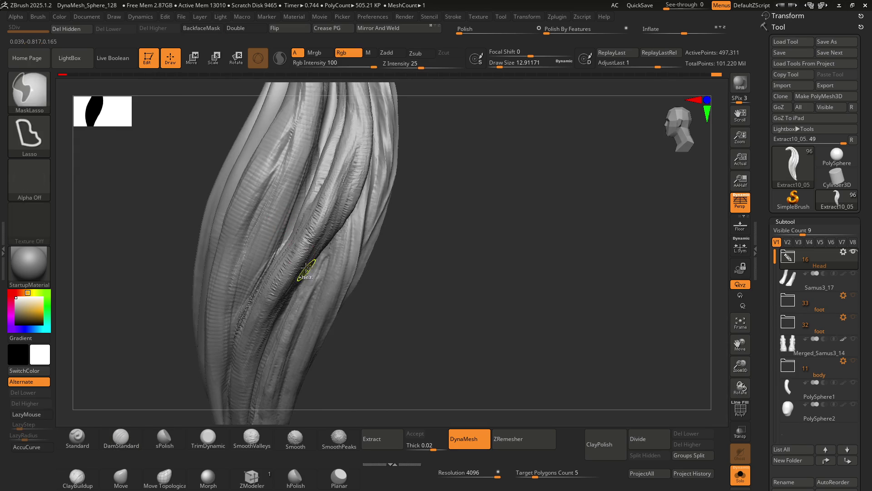
pyautogui.moveTo(313, 225)
pyautogui.mouseDown(button='right')
pyautogui.moveTo(327, 208)
pyautogui.moveTo(296, 205)
pyautogui.moveTo(342, 233)
pyautogui.moveTo(323, 185)
pyautogui.moveTo(298, 210)
pyautogui.moveTo(327, 218)
pyautogui.moveTo(314, 246)
pyautogui.moveTo(304, 239)
pyautogui.mouseUp(button='right')
pyautogui.scroll(5, 318, 191)
pyautogui.press(']')
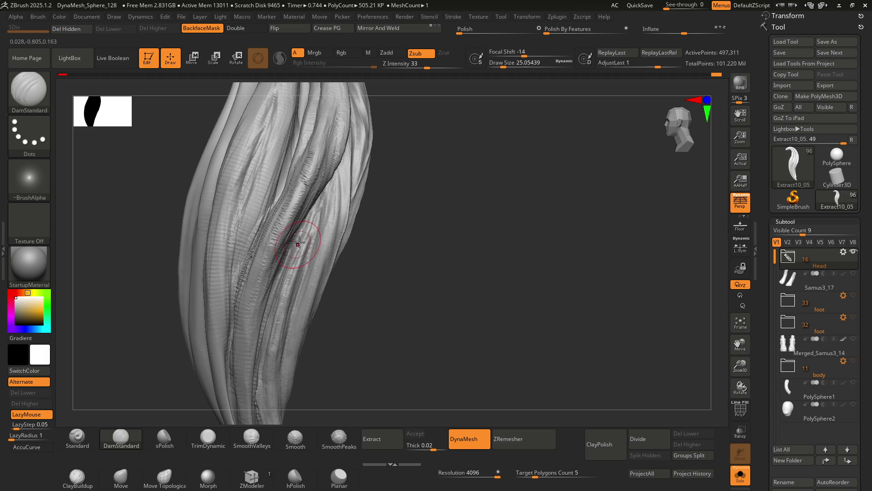
pyautogui.scroll(3, 303, 237)
pyautogui.press('[')
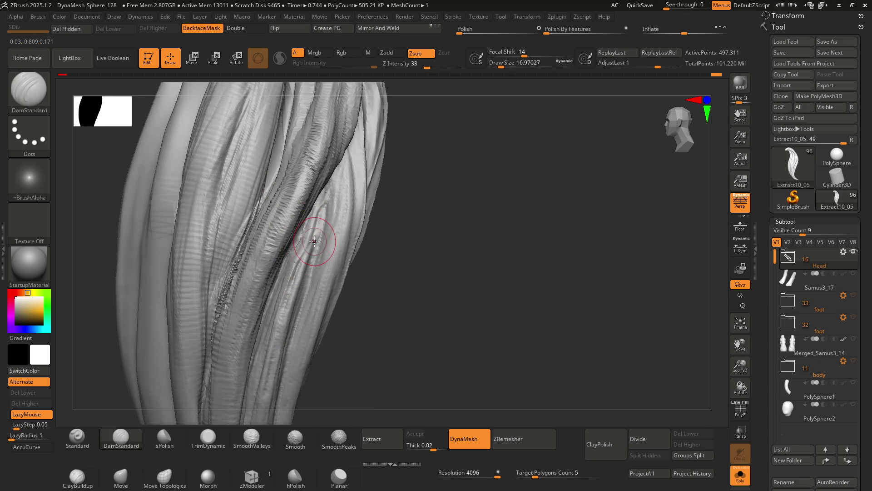
pyautogui.scroll(1, 310, 237)
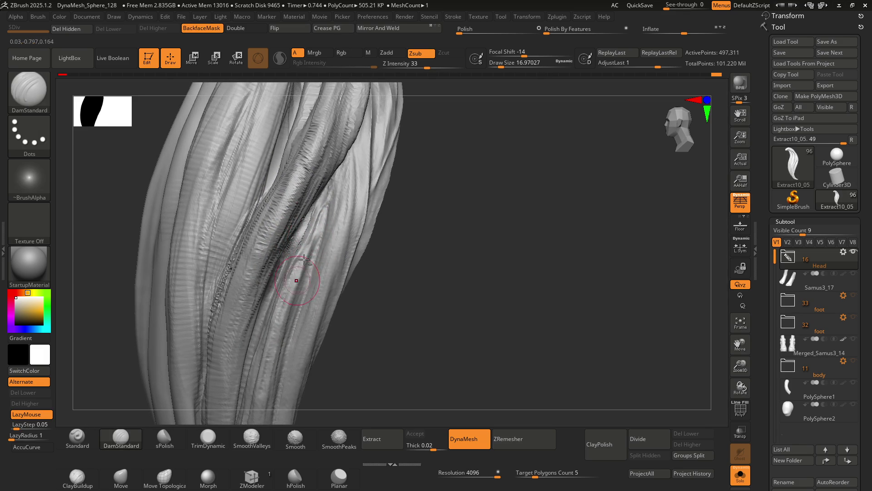
# Carve two fine grooves down the lock, then apply Clay Polish to smooth it
pyautogui.moveTo(269, 349); pyautogui.dragTo(274, 329)
pyautogui.moveTo(320, 245); pyautogui.dragTo(328, 238, button='right')
pyautogui.moveTo(325, 251); pyautogui.dragTo(328, 243)
pyautogui.moveTo(344, 229)
pyautogui.mouseDown(button='right')
pyautogui.moveTo(329, 231)
pyautogui.moveTo(338, 223)
pyautogui.moveTo(321, 214)
pyautogui.moveTo(333, 201)
pyautogui.moveTo(340, 284)
pyautogui.moveTo(336, 230)
pyautogui.moveTo(312, 212)
pyautogui.moveTo(331, 260)
pyautogui.mouseUp(button='right')
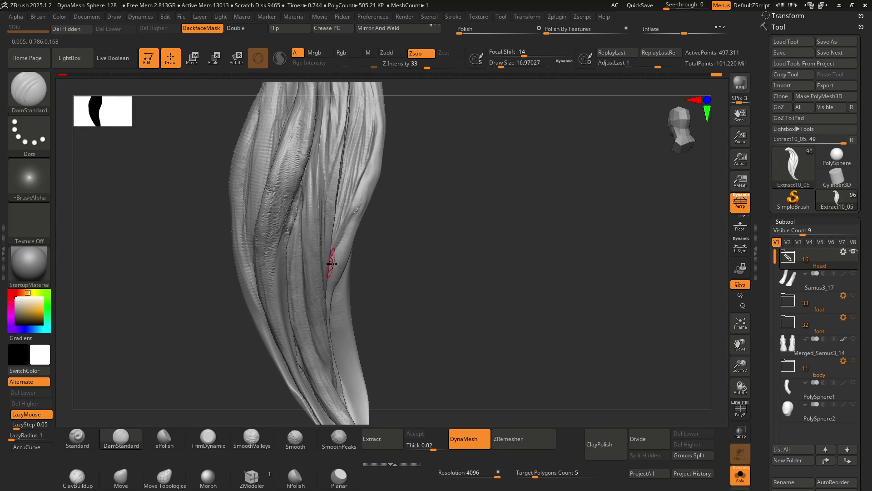
pyautogui.click(599, 444)
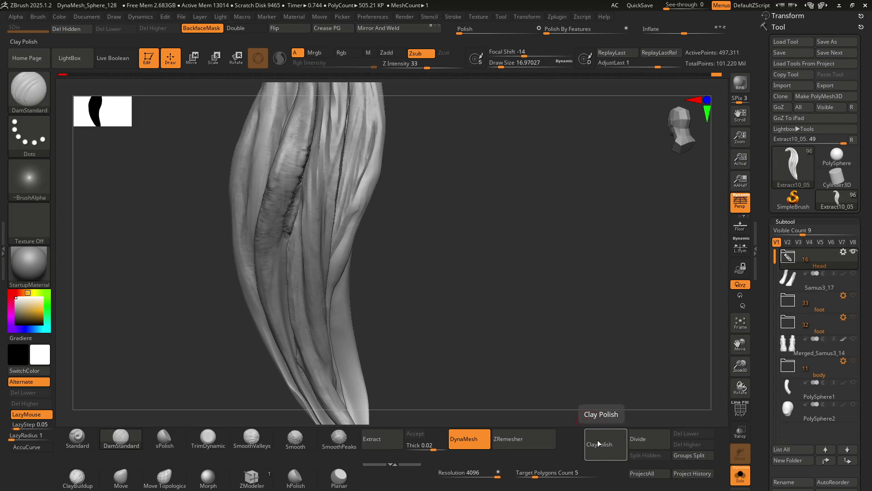
pyautogui.moveTo(448, 218)
pyautogui.mouseDown(button='right')
pyautogui.moveTo(455, 245)
pyautogui.moveTo(432, 233)
pyautogui.moveTo(444, 240)
pyautogui.moveTo(432, 261)
pyautogui.moveTo(442, 278)
pyautogui.moveTo(450, 229)
pyautogui.moveTo(439, 177)
pyautogui.moveTo(419, 233)
pyautogui.mouseUp(button='right')
pyautogui.moveTo(444, 205)
pyautogui.mouseDown(button='right')
pyautogui.moveTo(436, 185)
pyautogui.moveTo(453, 179)
pyautogui.mouseUp(button='right')
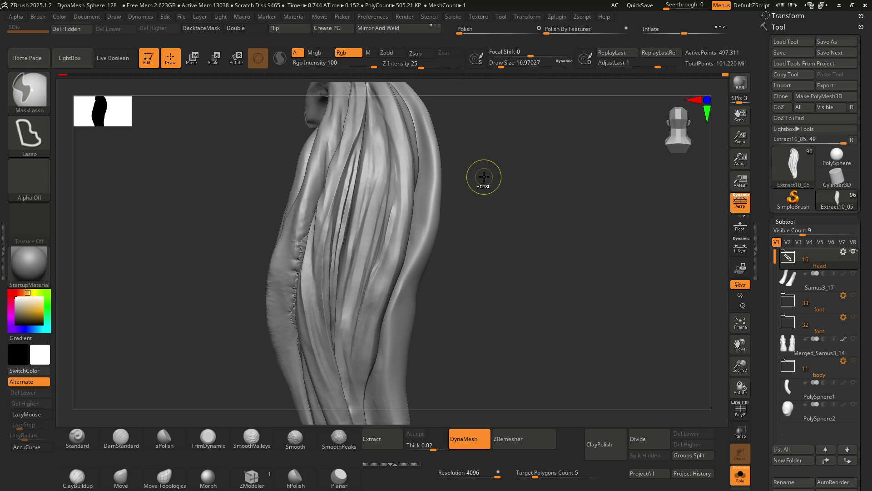
# Undo eleven recent edits, removing the Clay Polish to restore strand detail
pyautogui.hotkey('ctrl', 'z')
pyautogui.hotkey('ctrl', 'z')
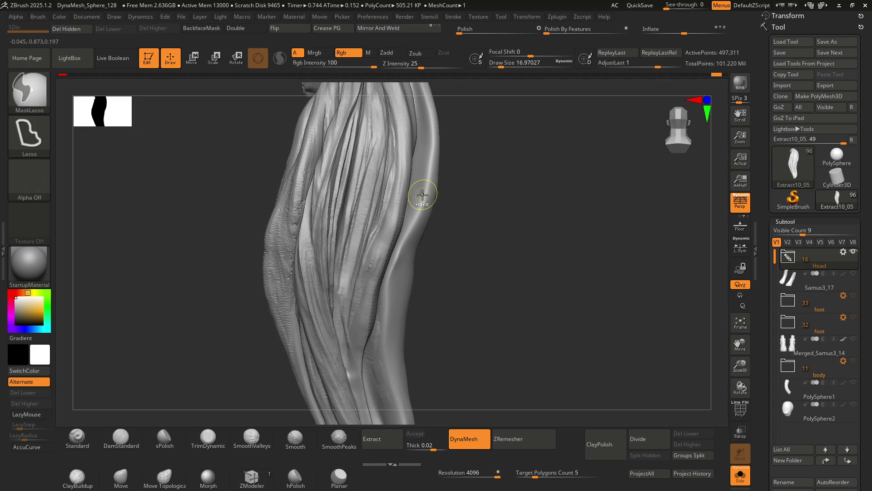
pyautogui.hotkey('ctrl', 'z')
pyautogui.hotkey('ctrl', 'z')
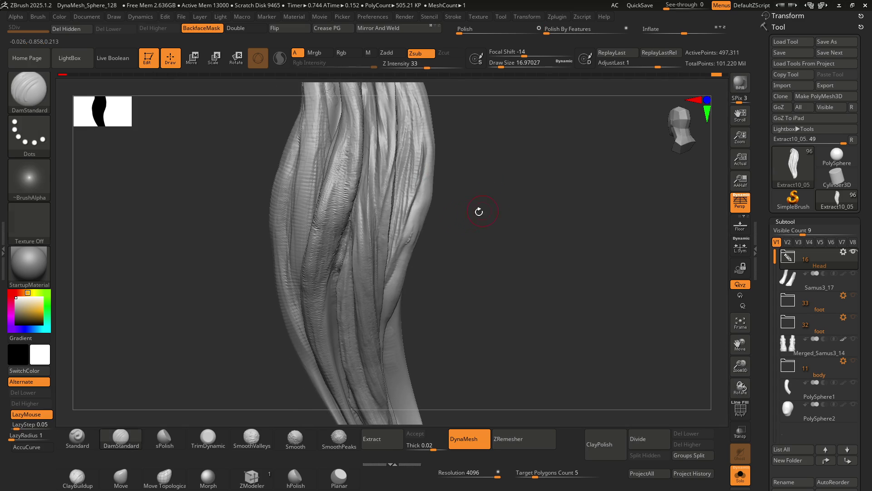
pyautogui.hotkey('ctrl', 'z')
pyautogui.hotkey('ctrl', 'z')
pyautogui.hotkey('ctrl', 'z')
pyautogui.hotkey('ctrl', 'z')
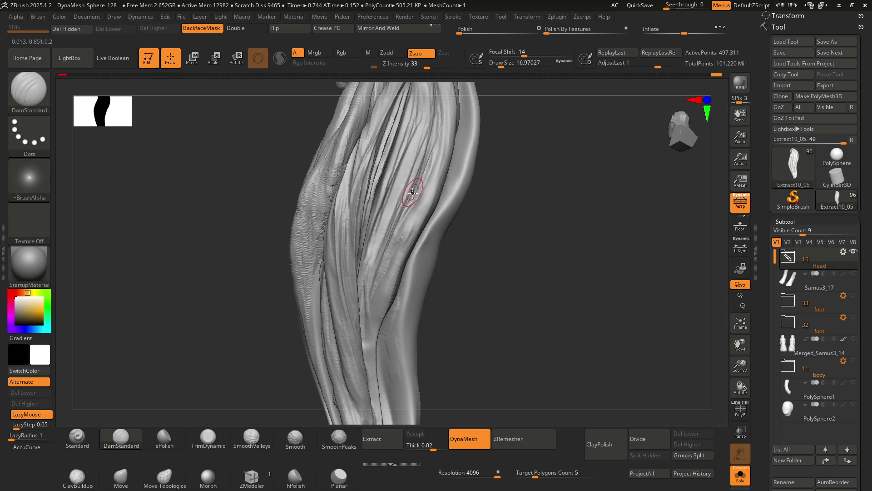
pyautogui.hotkey('ctrl', 'z')
pyautogui.hotkey('ctrl', 'z')
pyautogui.hotkey('ctrl', 'z')
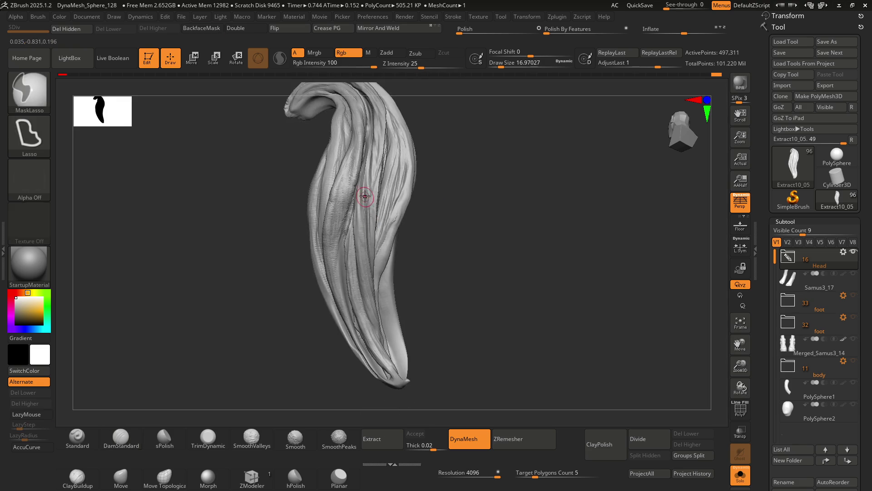
pyautogui.hotkey('ctrl', 'z')
pyautogui.hotkey('ctrl', 'z')
pyautogui.hotkey('ctrl', 'z')
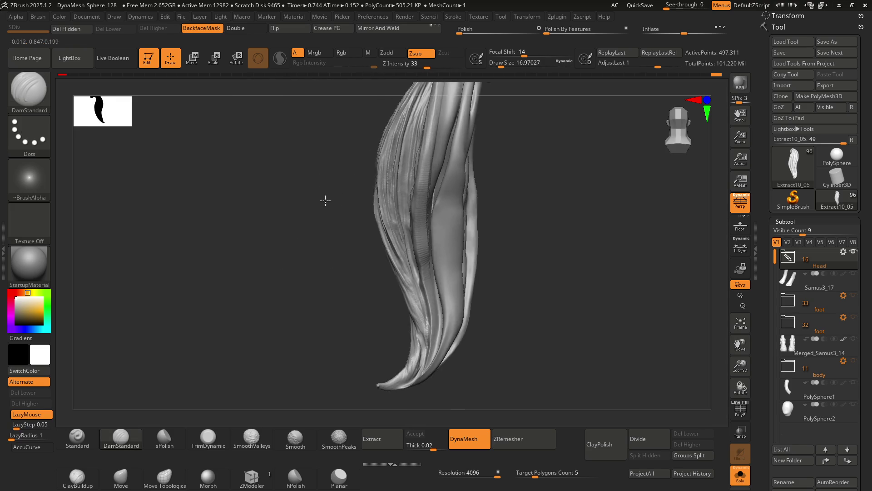
pyautogui.hotkey('ctrl', 'z')
pyautogui.hotkey('ctrl', 'z')
pyautogui.hotkey('ctrl', 'z')
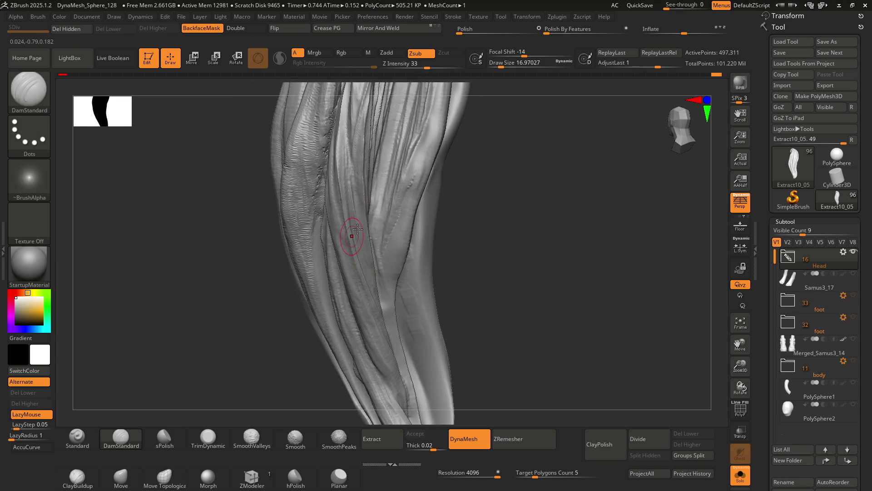
pyautogui.hotkey('ctrl', 'z')
pyautogui.hotkey('ctrl', 'z')
pyautogui.hotkey('ctrl', 'z')
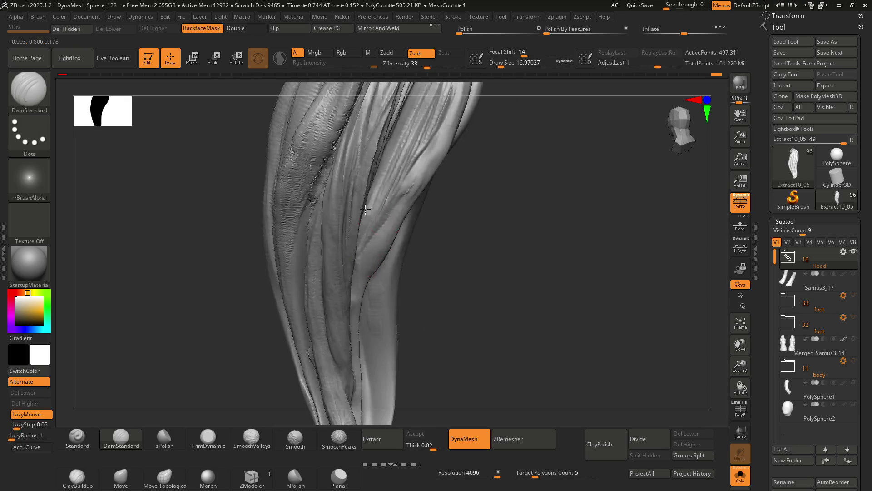
pyautogui.hotkey('ctrl', 'z')
pyautogui.hotkey('ctrl', 'z')
pyautogui.hotkey('ctrl', 'z')
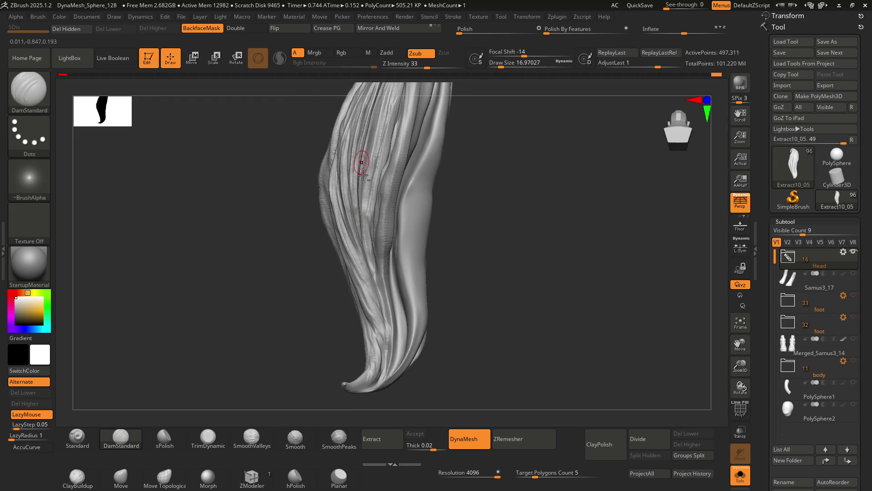
pyautogui.hotkey('ctrl', 'z')
pyautogui.hotkey('ctrl', 'z')
pyautogui.hotkey('ctrl', 'z')
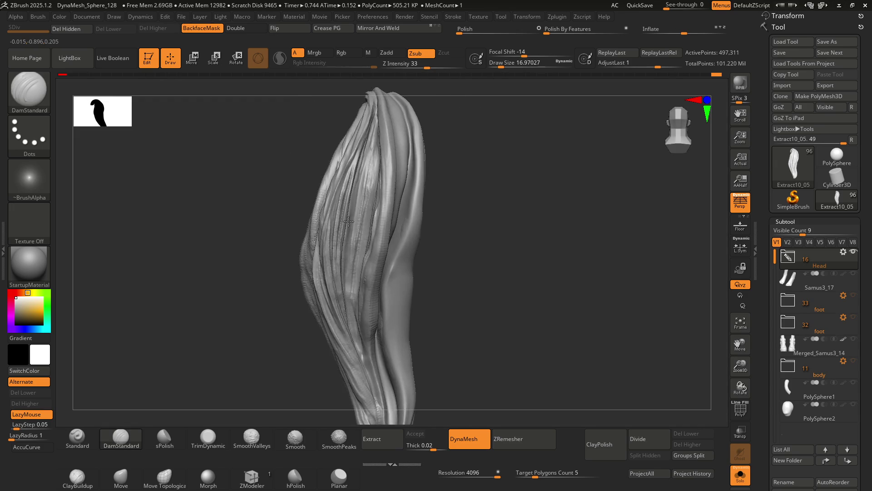
pyautogui.hotkey('ctrl', 'z')
pyautogui.hotkey('ctrl', 'z')
pyautogui.hotkey('ctrl', 'z')
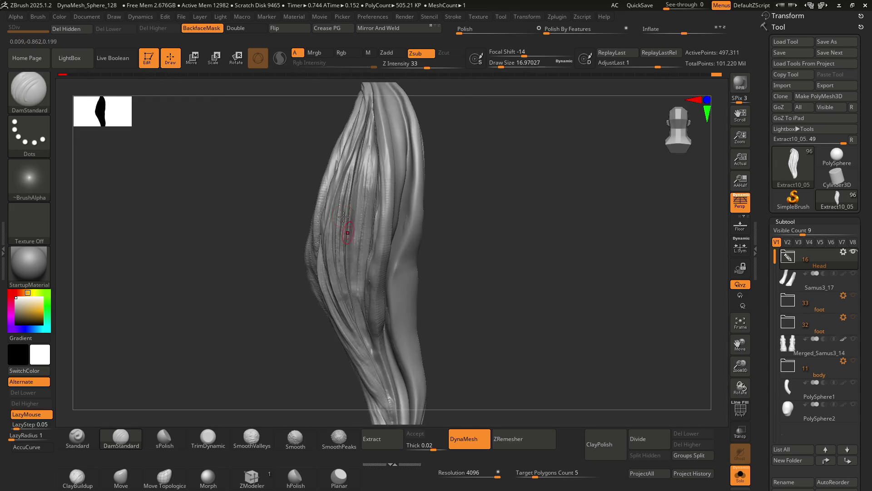
pyautogui.hotkey('ctrl', 'z')
pyautogui.hotkey('ctrl', 'z')
pyautogui.hotkey('ctrl', 'z')
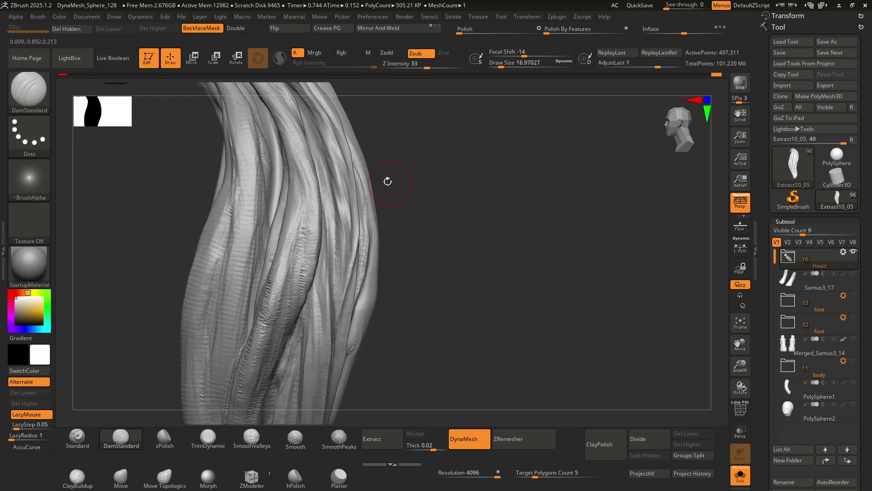
# Pick the Move brush, undo one more step, and inspect the lock from several angles
pyautogui.press('b')
pyautogui.press('m')
pyautogui.press('v')
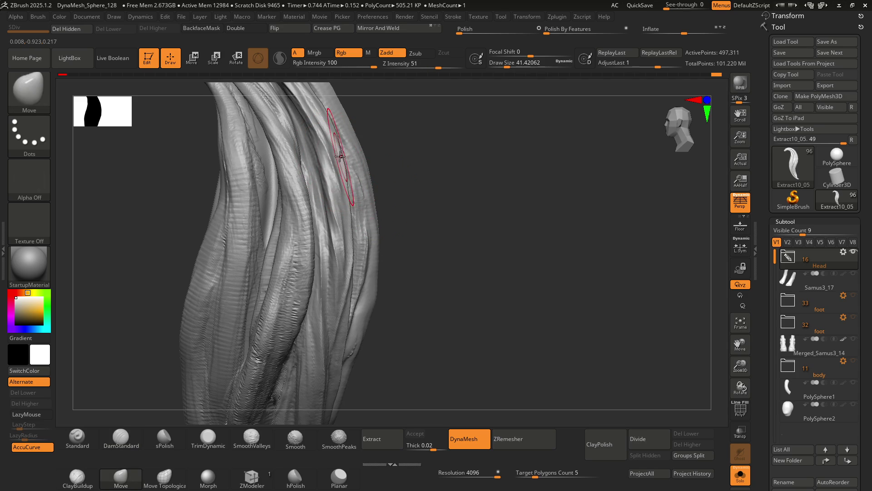
pyautogui.hotkey('ctrl', 'z')
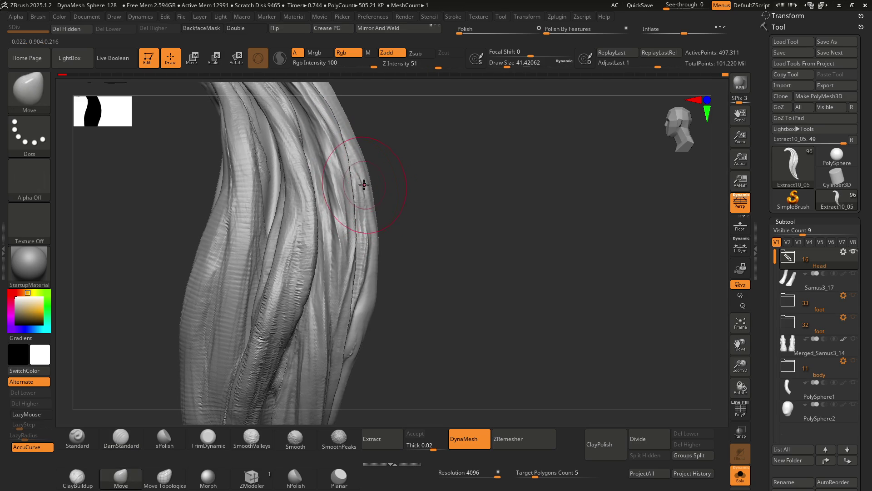
pyautogui.moveTo(366, 188)
pyautogui.mouseDown(button='right')
pyautogui.moveTo(381, 189)
pyautogui.moveTo(354, 193)
pyautogui.moveTo(367, 194)
pyautogui.mouseUp(button='right')
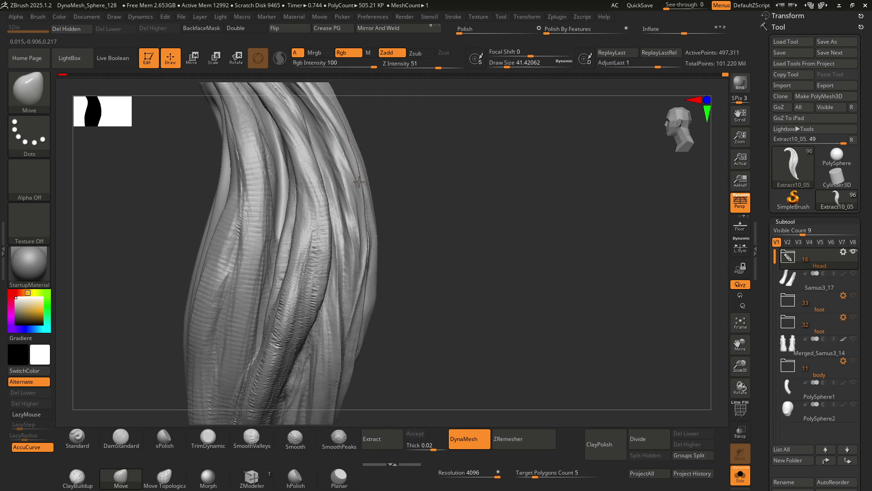
pyautogui.moveTo(355, 224); pyautogui.dragTo(360, 211, button='right')
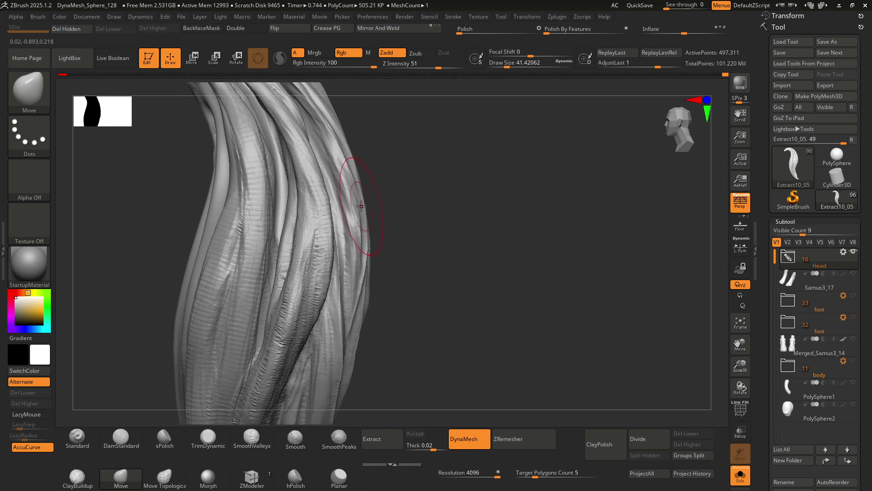
pyautogui.moveTo(364, 198); pyautogui.dragTo(352, 168, button='right')
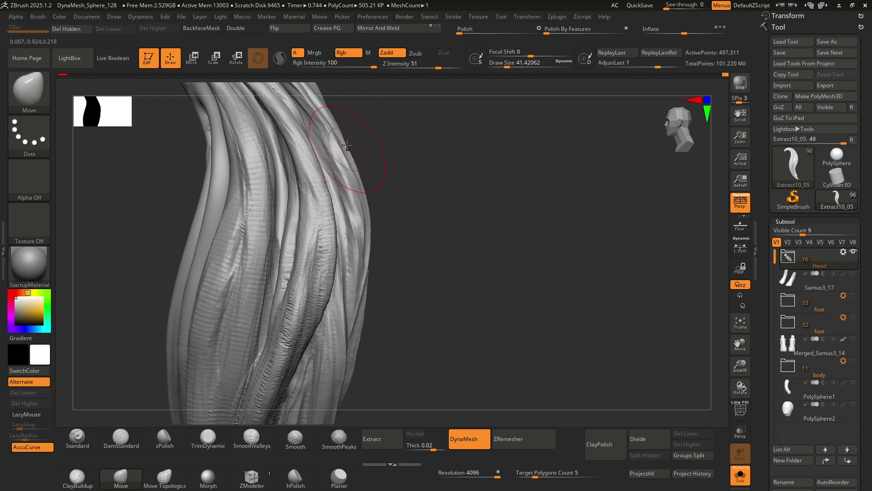
pyautogui.moveTo(344, 145); pyautogui.dragTo(354, 216, button='right')
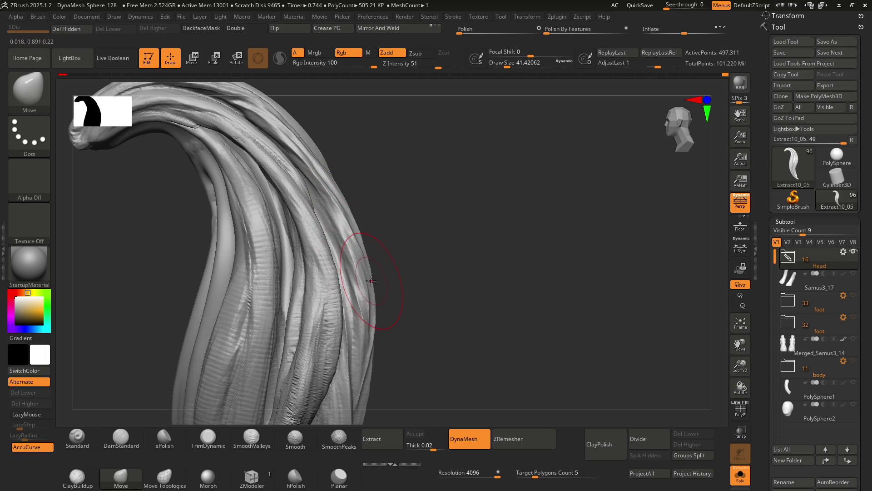
pyautogui.moveTo(365, 268)
pyautogui.mouseDown(button='right')
pyautogui.moveTo(333, 249)
pyautogui.moveTo(372, 263)
pyautogui.moveTo(369, 293)
pyautogui.mouseUp(button='right')
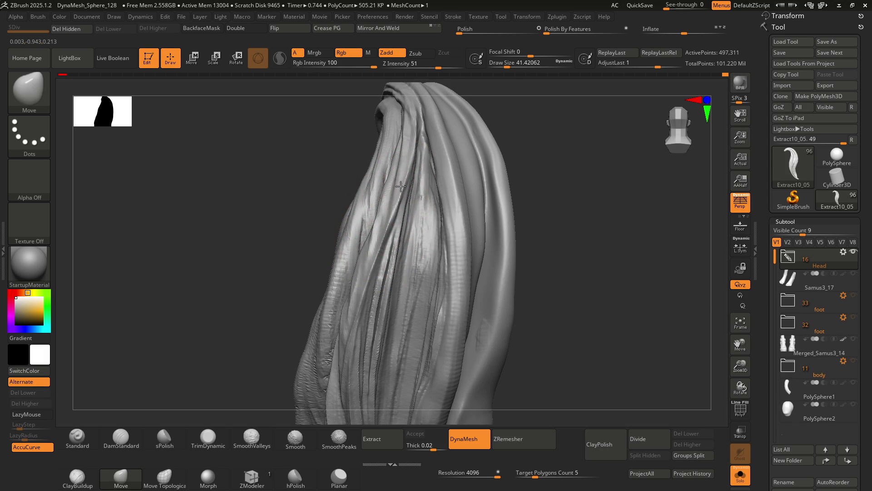
pyautogui.moveTo(393, 228)
pyautogui.mouseDown(button='right')
pyautogui.moveTo(369, 172)
pyautogui.moveTo(404, 207)
pyautogui.moveTo(352, 235)
pyautogui.moveTo(342, 209)
pyautogui.moveTo(356, 185)
pyautogui.moveTo(354, 199)
pyautogui.moveTo(323, 210)
pyautogui.moveTo(357, 221)
pyautogui.mouseUp(button='right')
# Return to DamStandard with draw size about 23.3
pyautogui.press('b')
pyautogui.press('d')
pyautogui.press('s')
pyautogui.press('[')
pyautogui.press('[')
pyautogui.press('[')
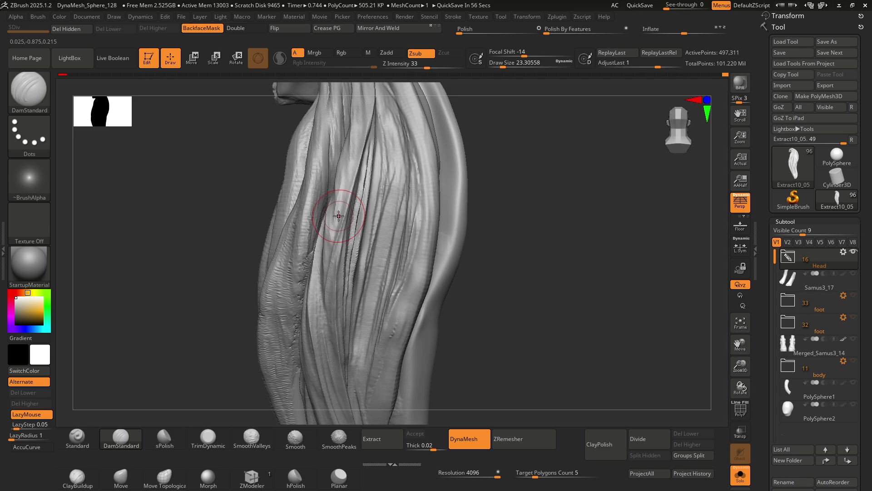
# Carve a small groove into the strands while orbiting around the lock's curve
pyautogui.moveTo(356, 185)
pyautogui.mouseDown(button='right')
pyautogui.moveTo(330, 192)
pyautogui.moveTo(357, 217)
pyautogui.moveTo(341, 191)
pyautogui.mouseUp(button='right')
pyautogui.moveTo(331, 230)
pyautogui.mouseDown(button='right')
pyautogui.moveTo(342, 219)
pyautogui.moveTo(323, 202)
pyautogui.moveTo(327, 213)
pyautogui.moveTo(331, 195)
pyautogui.moveTo(320, 198)
pyautogui.moveTo(339, 158)
pyautogui.mouseUp(button='right')
pyautogui.moveTo(332, 138); pyautogui.dragTo(333, 136)
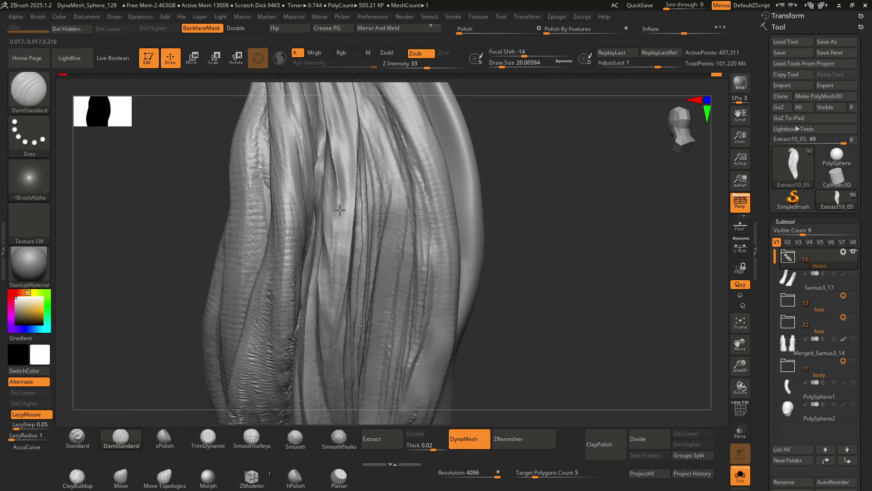
pyautogui.moveTo(341, 306); pyautogui.dragTo(342, 172, button='right')
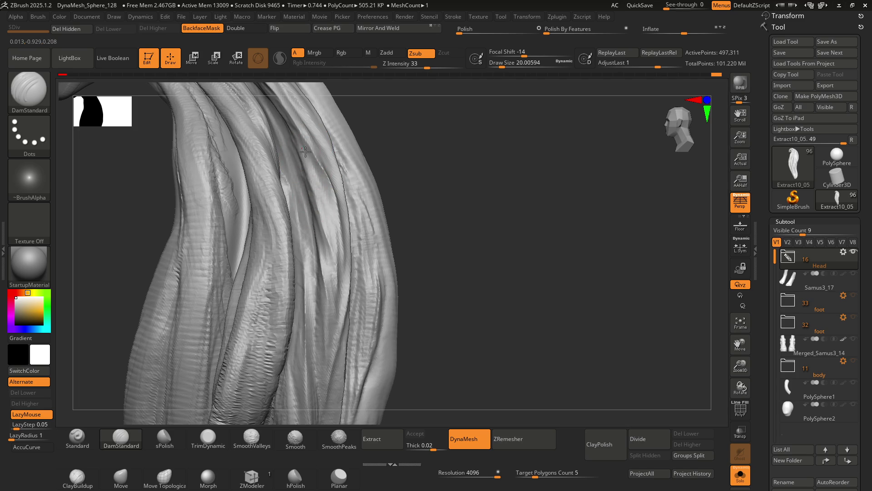
pyautogui.moveTo(315, 222); pyautogui.dragTo(320, 198, button='right')
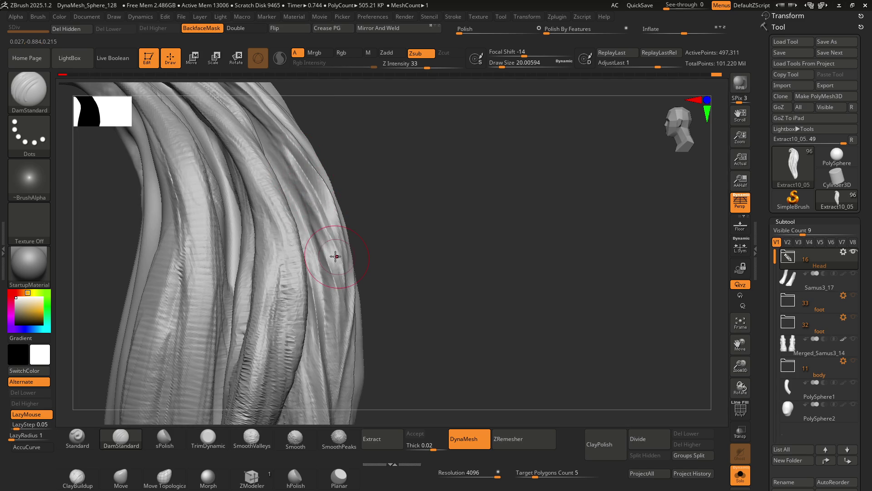
pyautogui.moveTo(340, 253)
pyautogui.mouseDown(button='right')
pyautogui.moveTo(336, 218)
pyautogui.moveTo(349, 157)
pyautogui.mouseUp(button='right')
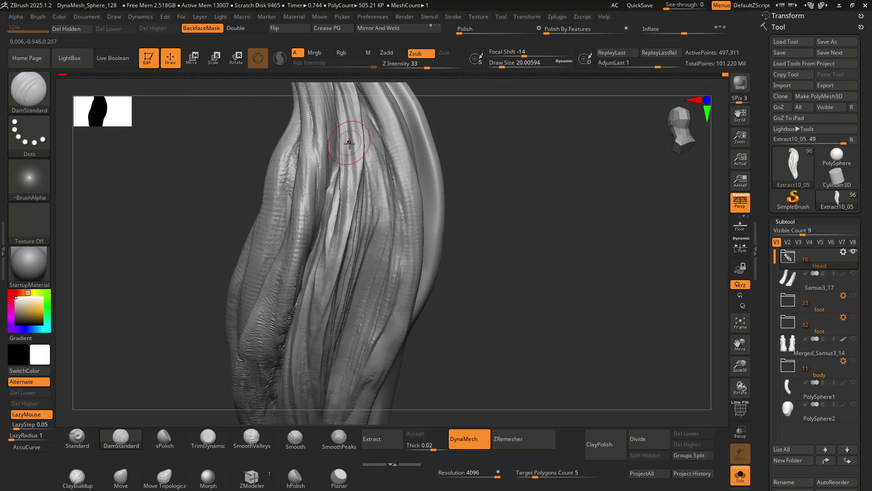
pyautogui.moveTo(339, 220)
pyautogui.mouseDown(button='right')
pyautogui.moveTo(377, 186)
pyautogui.moveTo(374, 197)
pyautogui.moveTo(329, 200)
pyautogui.moveTo(324, 210)
pyautogui.moveTo(355, 201)
pyautogui.moveTo(347, 200)
pyautogui.mouseUp(button='right')
pyautogui.press('shift')
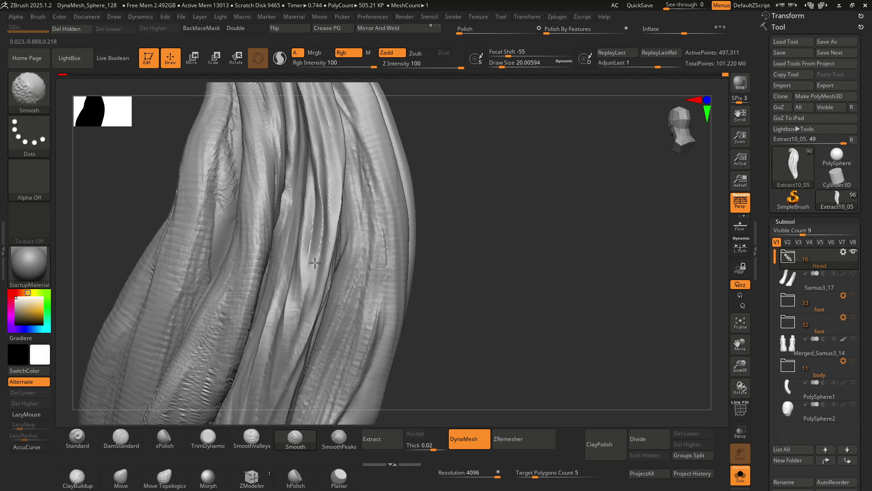
# Orbit the lock to view its left side and strands from new angles
pyautogui.moveTo(347, 189)
pyautogui.mouseDown(button='right')
pyautogui.moveTo(331, 179)
pyautogui.moveTo(307, 247)
pyautogui.mouseUp(button='right')
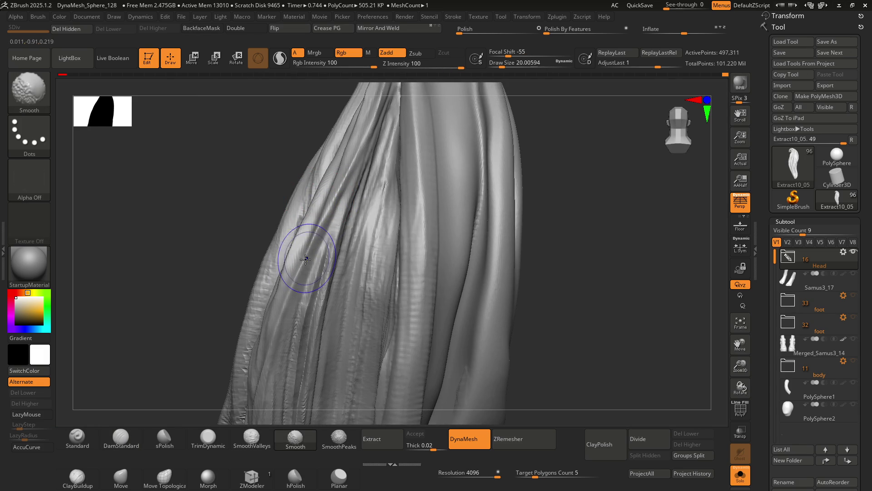
pyautogui.moveTo(298, 268)
pyautogui.mouseDown(button='right')
pyautogui.moveTo(330, 207)
pyautogui.moveTo(311, 195)
pyautogui.moveTo(306, 253)
pyautogui.moveTo(308, 241)
pyautogui.moveTo(317, 287)
pyautogui.moveTo(312, 250)
pyautogui.moveTo(321, 256)
pyautogui.mouseUp(button='right')
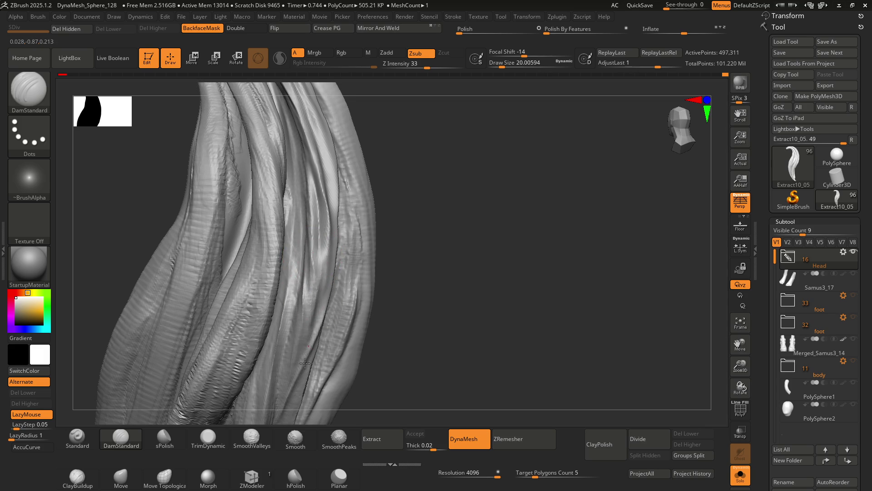
# Orbit around the hair lock through several angles to inspect the gaps between strands
pyautogui.moveTo(303, 339); pyautogui.dragTo(316, 256, button='right')
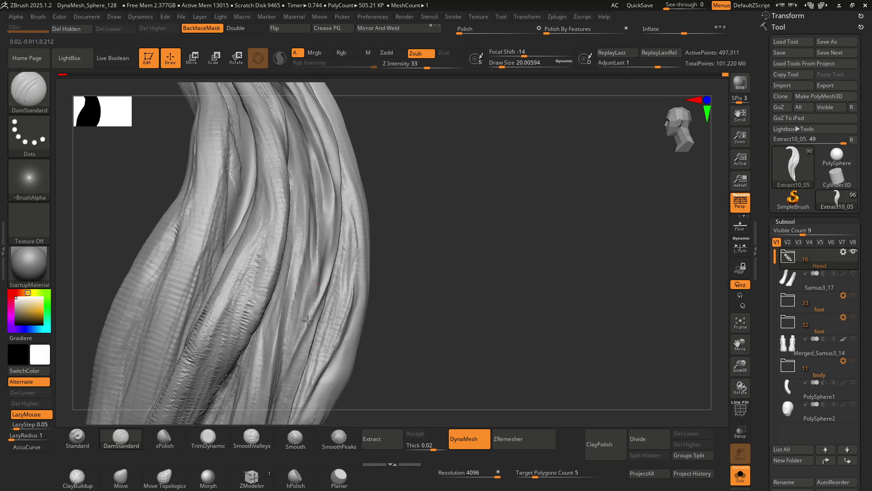
pyautogui.moveTo(328, 226)
pyautogui.mouseDown(button='right')
pyautogui.moveTo(341, 263)
pyautogui.moveTo(320, 259)
pyautogui.mouseUp(button='right')
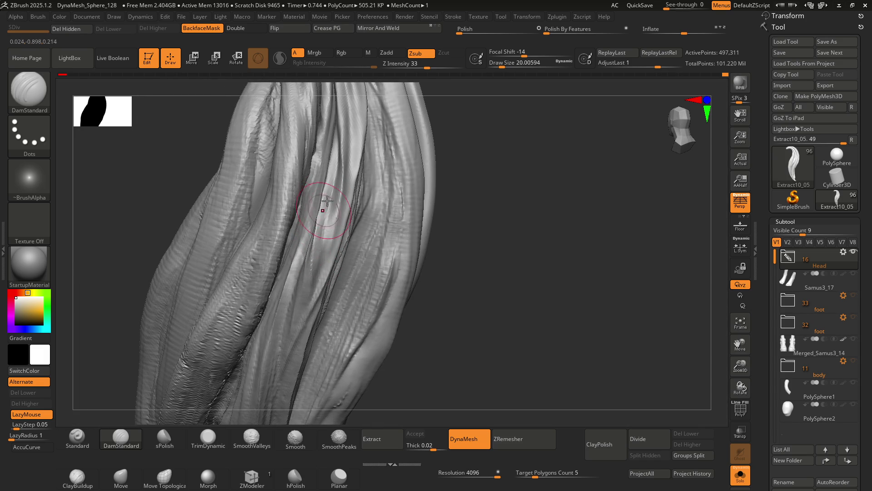
pyautogui.moveTo(322, 244)
pyautogui.mouseDown(button='right')
pyautogui.moveTo(335, 249)
pyautogui.moveTo(313, 248)
pyautogui.moveTo(333, 238)
pyautogui.mouseUp(button='right')
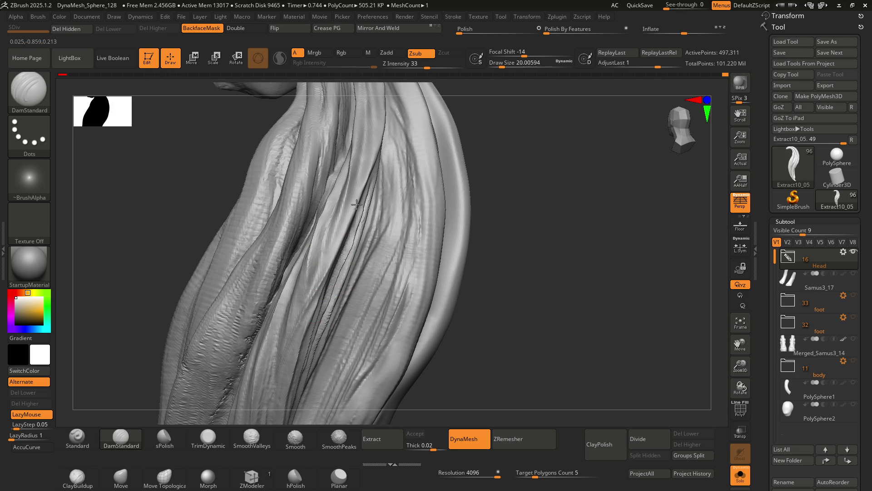
pyautogui.moveTo(331, 232); pyautogui.dragTo(341, 227, button='right')
pyautogui.moveTo(311, 275); pyautogui.dragTo(330, 275, button='right')
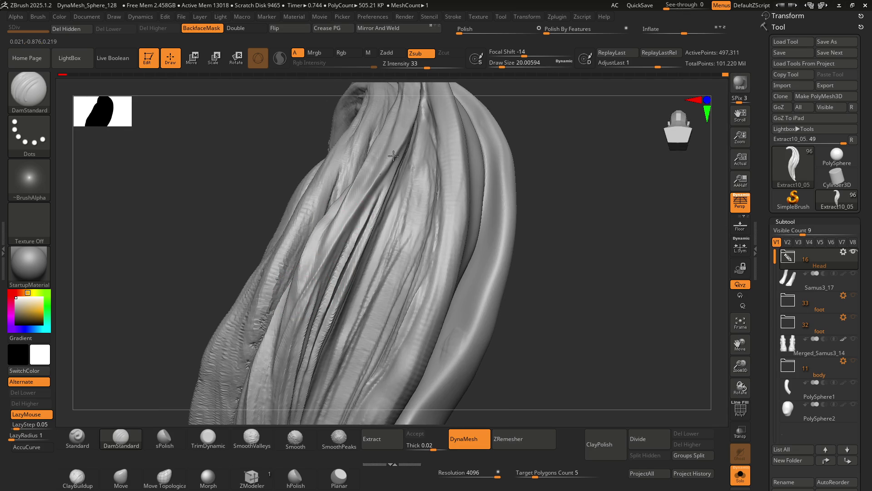
pyautogui.moveTo(333, 251)
pyautogui.mouseDown(button='right')
pyautogui.moveTo(290, 239)
pyautogui.moveTo(318, 246)
pyautogui.moveTo(292, 194)
pyautogui.moveTo(289, 232)
pyautogui.moveTo(294, 203)
pyautogui.mouseUp(button='right')
pyautogui.press('b')
pyautogui.press('m')
pyautogui.press('v')
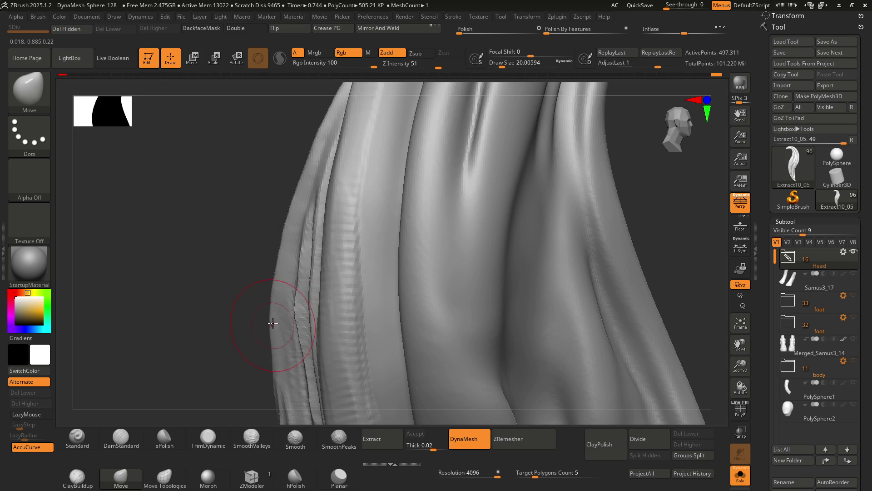
# Nudge the lock's left-edge strands into shape and smooth them, checking the folds
pyautogui.moveTo(283, 280); pyautogui.dragTo(287, 296, button='right')
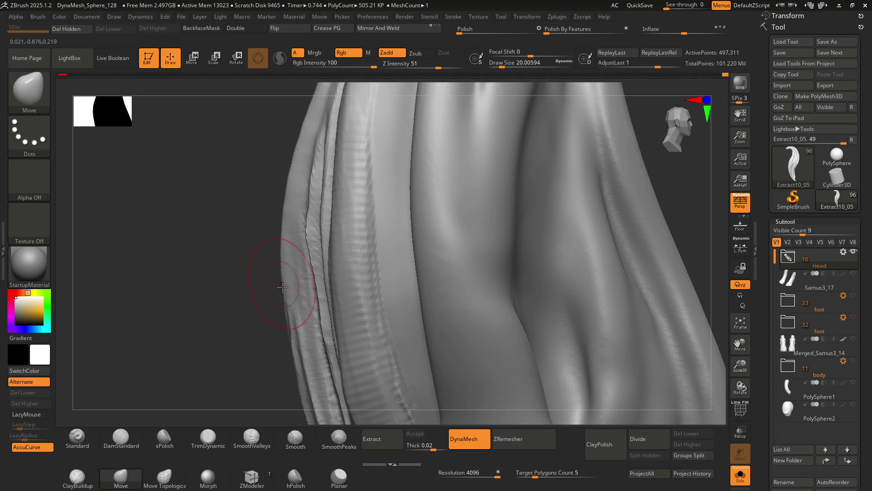
pyautogui.moveTo(288, 317); pyautogui.dragTo(331, 224, button='right')
pyautogui.press('shift')
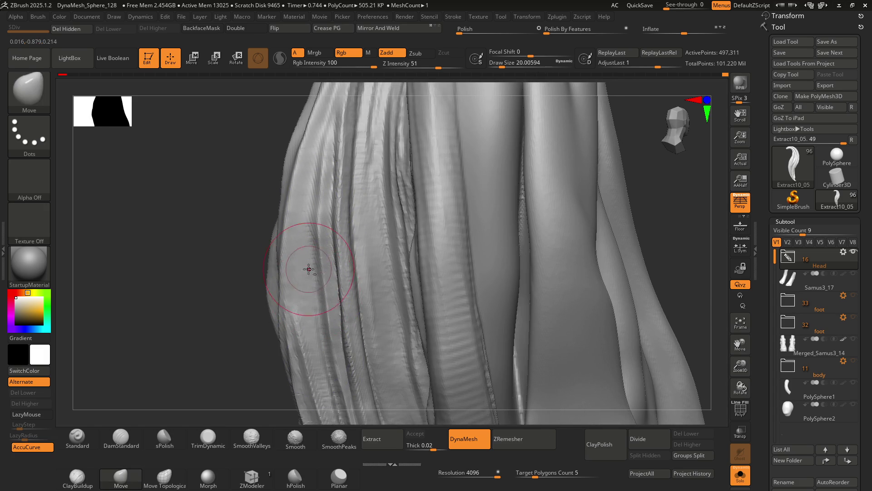
pyautogui.moveTo(308, 287); pyautogui.dragTo(308, 201, button='right')
pyautogui.moveTo(335, 321); pyautogui.dragTo(321, 228, button='right')
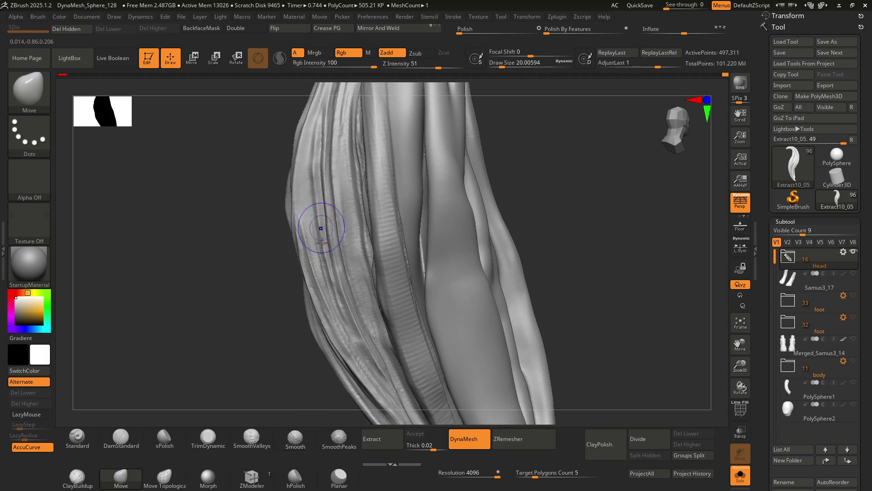
pyautogui.press('shift')
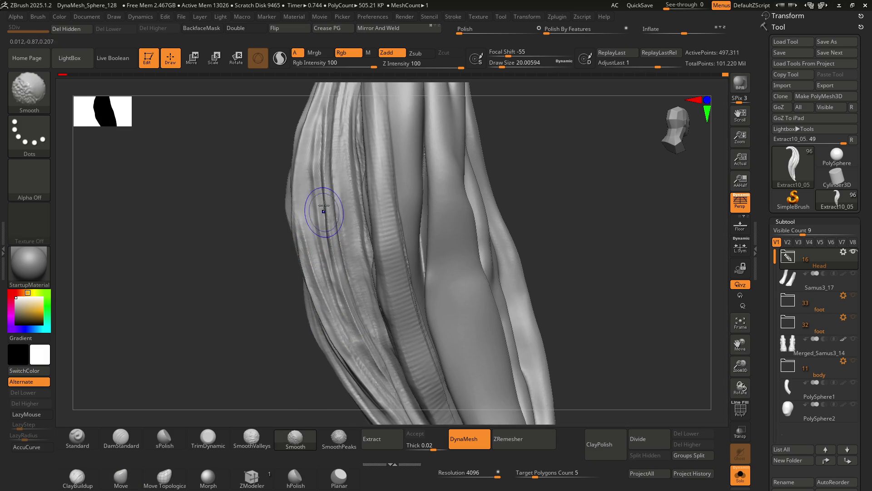
pyautogui.moveTo(194, 253)
pyautogui.mouseDown()
pyautogui.moveTo(390, 237)
pyautogui.moveTo(362, 250)
pyautogui.mouseUp()
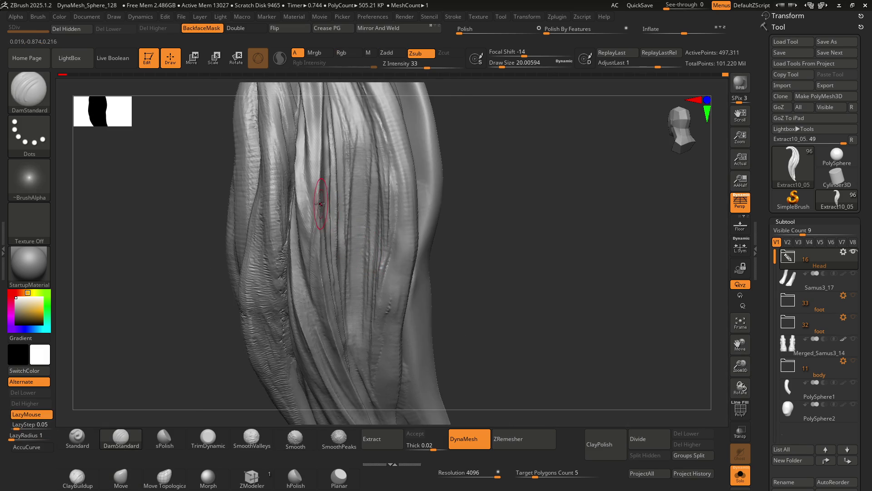
# Zoom in on the front folds and switch to the Move brush at draw size 12.91
pyautogui.moveTo(321, 204); pyautogui.dragTo(339, 157, button='right')
pyautogui.moveTo(330, 229)
pyautogui.mouseDown(button='right')
pyautogui.moveTo(322, 171)
pyautogui.moveTo(332, 249)
pyautogui.moveTo(312, 253)
pyautogui.mouseUp(button='right')
pyautogui.press('s')
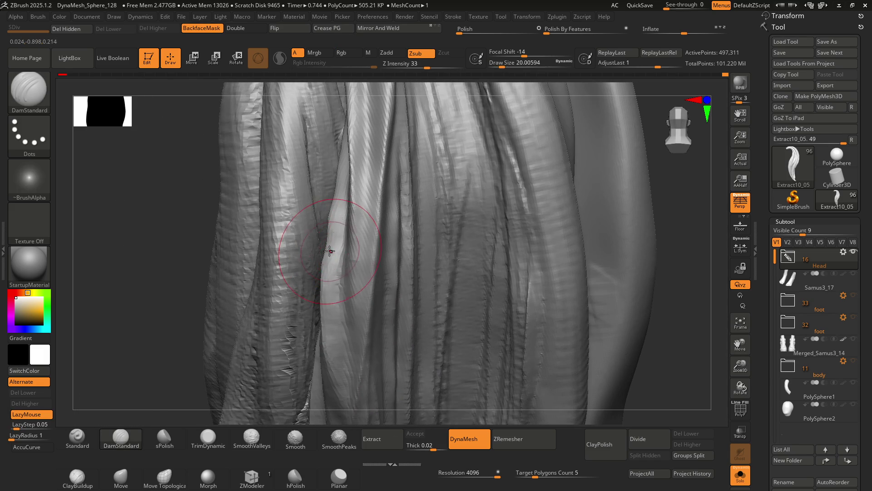
pyautogui.press('b')
pyautogui.press('m')
pyautogui.press('v')
pyautogui.press('s')
pyautogui.moveTo(331, 247); pyautogui.dragTo(393, 235, button='right')
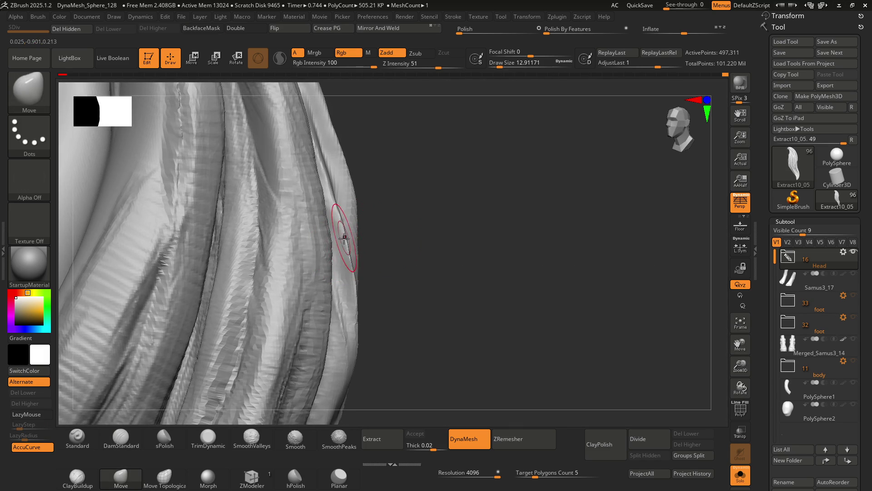
# Smooth the lock's back edge strands, then return to DamStandard at draw size 12.91
pyautogui.moveTo(351, 262)
pyautogui.mouseDown(button='right')
pyautogui.moveTo(302, 259)
pyautogui.moveTo(366, 207)
pyautogui.moveTo(383, 253)
pyautogui.moveTo(380, 302)
pyautogui.moveTo(364, 244)
pyautogui.mouseUp(button='right')
pyautogui.press('shift')
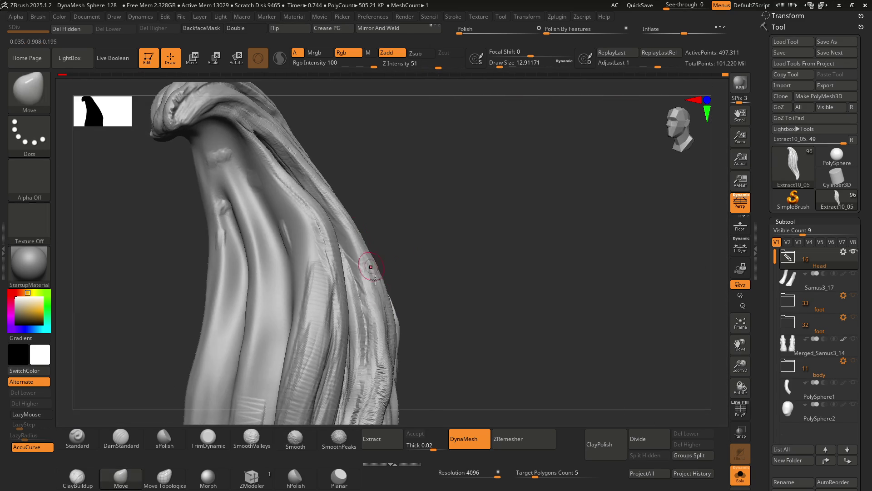
pyautogui.moveTo(340, 199)
pyautogui.mouseDown(button='right')
pyautogui.moveTo(335, 255)
pyautogui.moveTo(335, 230)
pyautogui.moveTo(314, 226)
pyautogui.moveTo(325, 247)
pyautogui.moveTo(328, 224)
pyautogui.moveTo(350, 198)
pyautogui.mouseUp(button='right')
pyautogui.press('b')
pyautogui.press('d')
pyautogui.press('s')
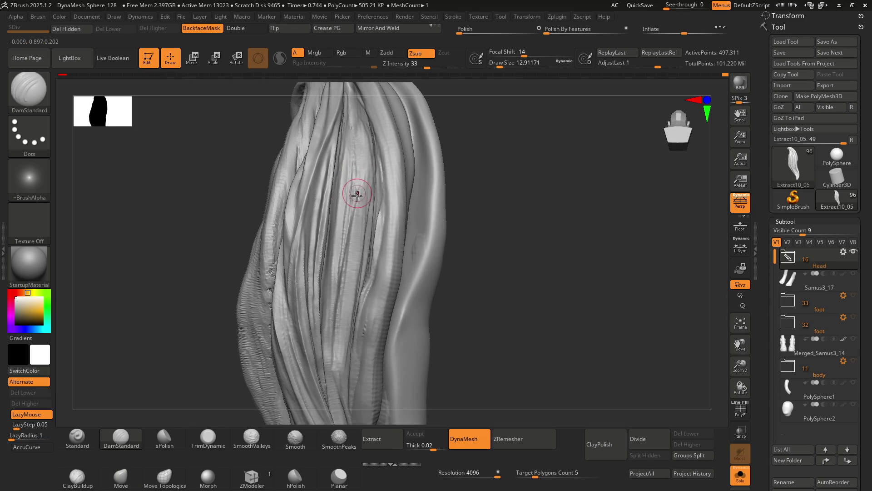
# Carve more fine DamStandard grooves along the twisting strands while orbiting the whole lock
pyautogui.moveTo(356, 169); pyautogui.dragTo(345, 150, button='right')
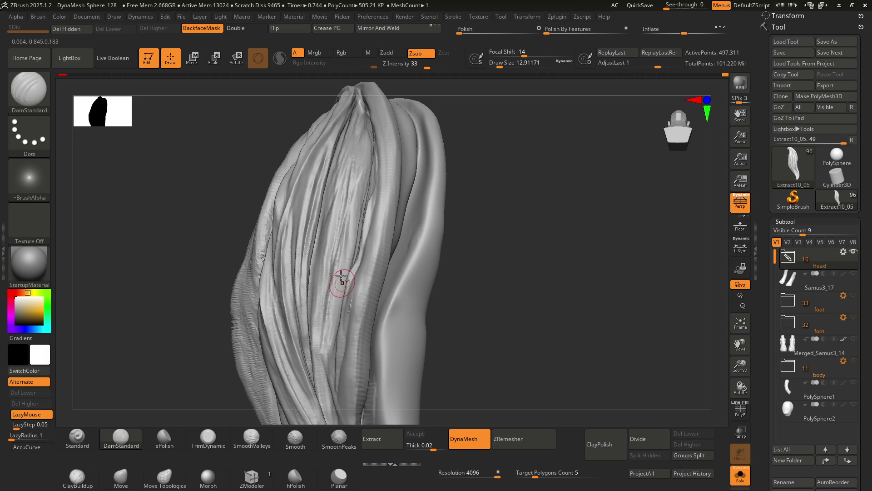
pyautogui.moveTo(345, 154); pyautogui.dragTo(352, 175, button='right')
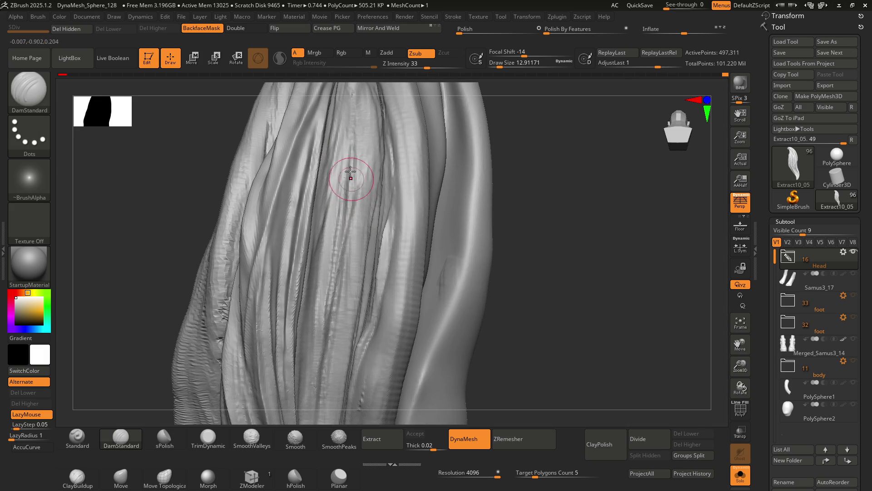
pyautogui.moveTo(356, 230)
pyautogui.mouseDown(button='right')
pyautogui.moveTo(341, 177)
pyautogui.moveTo(347, 159)
pyautogui.mouseUp(button='right')
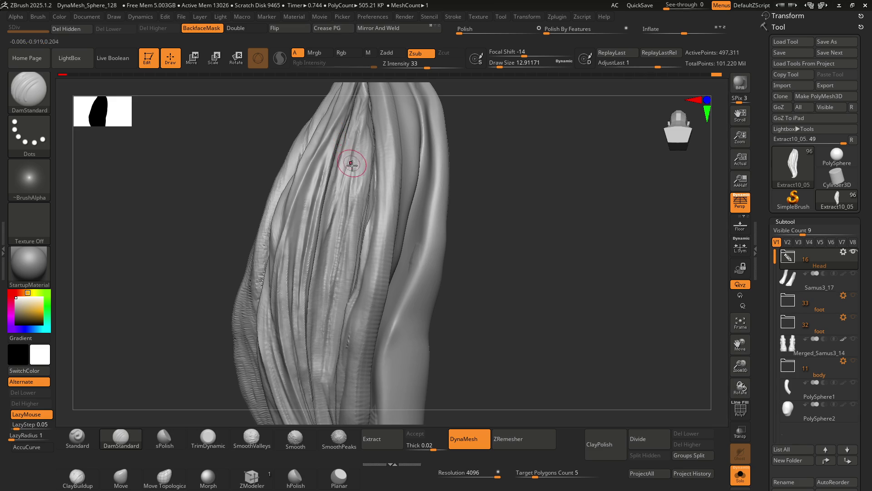
pyautogui.moveTo(345, 173)
pyautogui.mouseDown(button='right')
pyautogui.moveTo(328, 224)
pyautogui.moveTo(346, 234)
pyautogui.moveTo(321, 230)
pyautogui.moveTo(314, 208)
pyautogui.moveTo(311, 218)
pyautogui.moveTo(301, 210)
pyautogui.moveTo(318, 225)
pyautogui.moveTo(315, 203)
pyautogui.moveTo(351, 203)
pyautogui.moveTo(309, 224)
pyautogui.mouseUp(button='right')
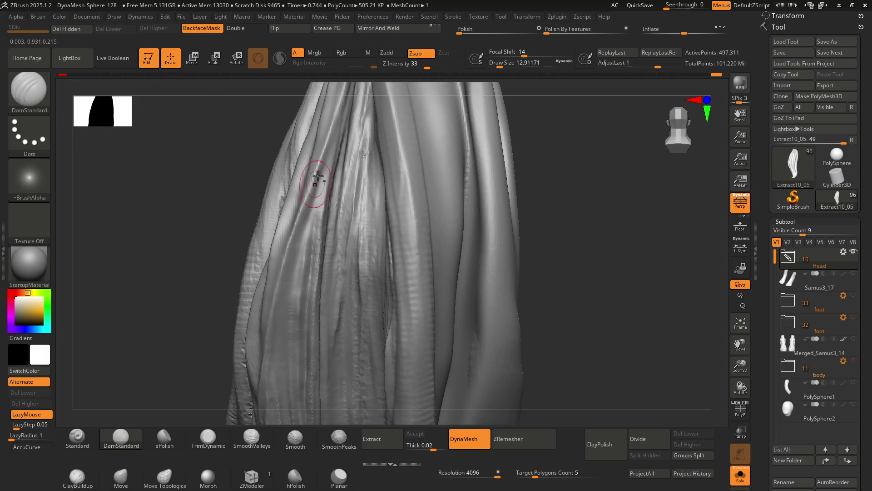
pyautogui.moveTo(279, 318)
pyautogui.mouseDown(button='right')
pyautogui.moveTo(302, 189)
pyautogui.moveTo(285, 201)
pyautogui.mouseUp(button='right')
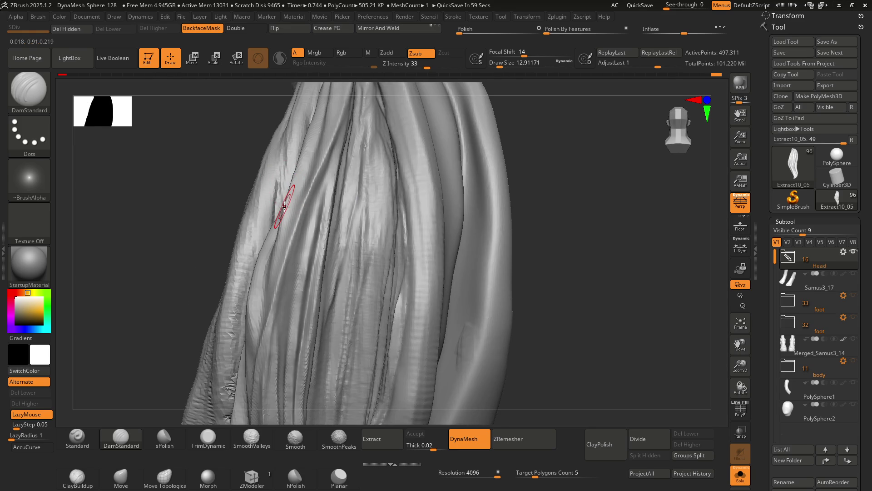
pyautogui.moveTo(374, 249); pyautogui.dragTo(304, 183, button='right')
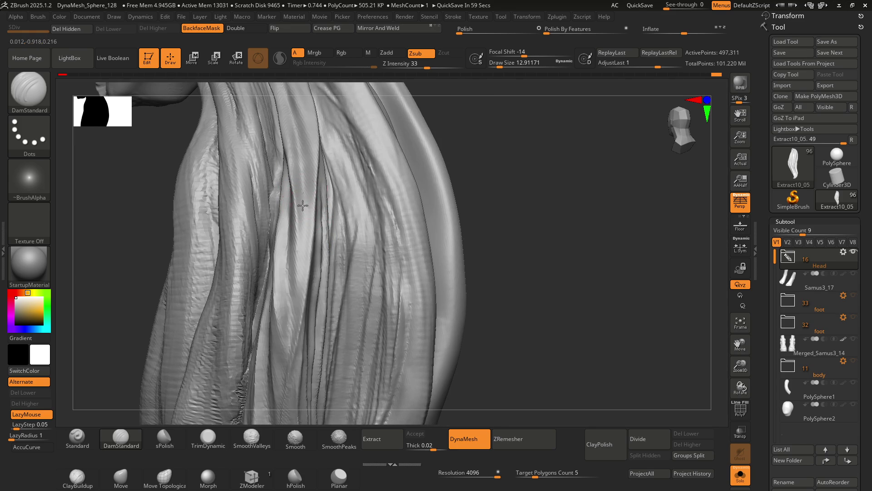
pyautogui.moveTo(307, 272)
pyautogui.mouseDown(button='right')
pyautogui.moveTo(292, 253)
pyautogui.moveTo(311, 238)
pyautogui.mouseUp(button='right')
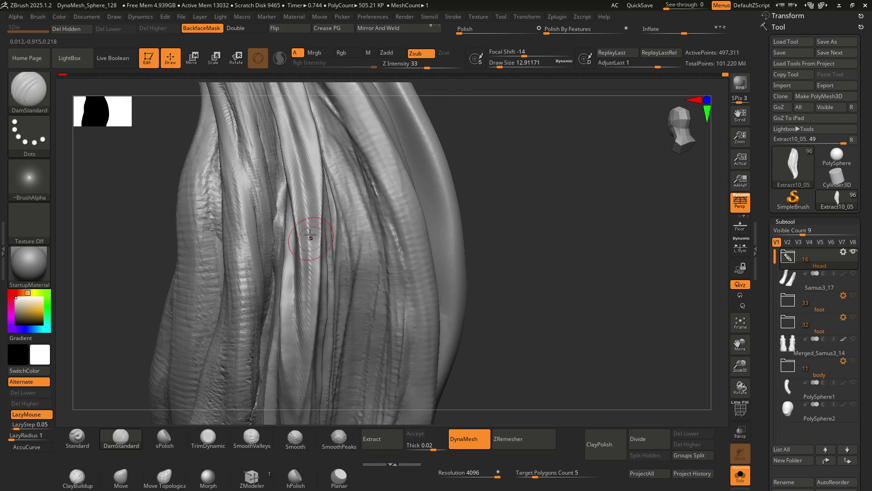
pyautogui.moveTo(312, 312)
pyautogui.mouseDown(button='right')
pyautogui.moveTo(373, 240)
pyautogui.moveTo(347, 226)
pyautogui.moveTo(356, 216)
pyautogui.moveTo(318, 207)
pyautogui.moveTo(320, 246)
pyautogui.moveTo(320, 198)
pyautogui.mouseUp(button='right')
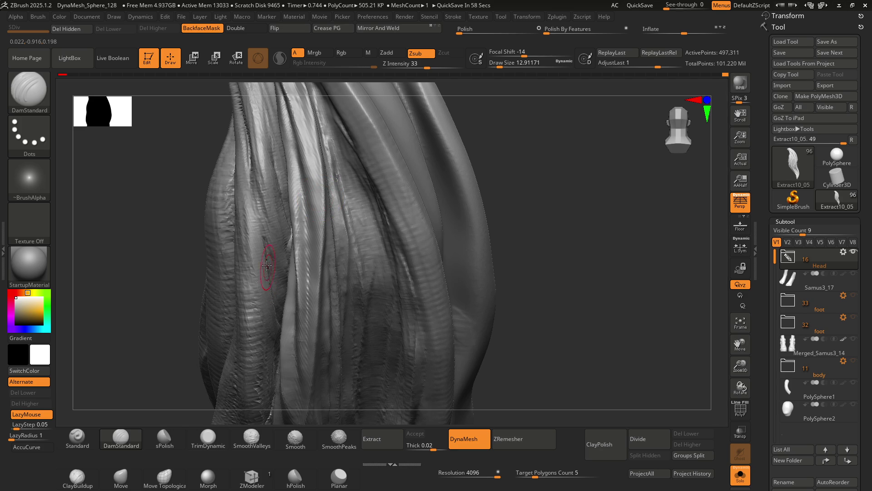
pyautogui.moveTo(268, 269)
pyautogui.mouseDown(button='right')
pyautogui.moveTo(353, 176)
pyautogui.moveTo(334, 209)
pyautogui.moveTo(299, 222)
pyautogui.moveTo(327, 202)
pyautogui.moveTo(325, 193)
pyautogui.moveTo(312, 195)
pyautogui.moveTo(342, 205)
pyautogui.moveTo(313, 203)
pyautogui.mouseUp(button='right')
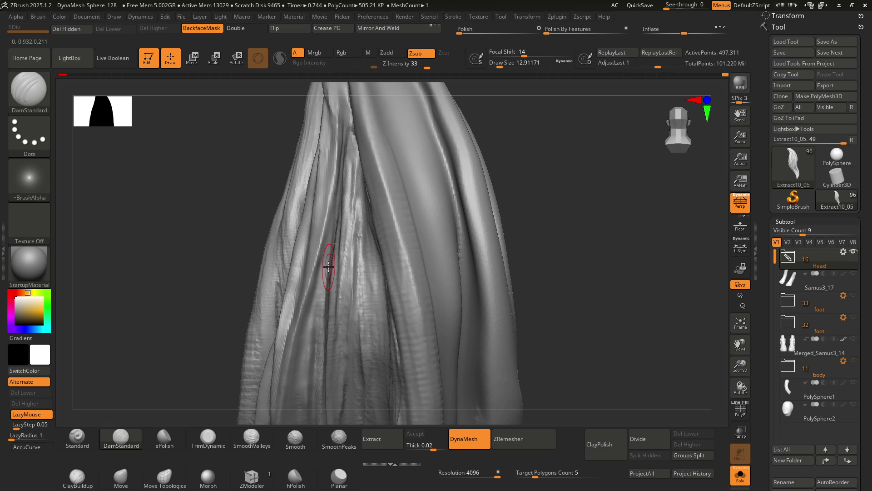
pyautogui.moveTo(337, 199)
pyautogui.mouseDown(button='right')
pyautogui.moveTo(350, 188)
pyautogui.moveTo(335, 195)
pyautogui.moveTo(313, 234)
pyautogui.moveTo(311, 214)
pyautogui.moveTo(343, 194)
pyautogui.moveTo(317, 225)
pyautogui.moveTo(321, 216)
pyautogui.moveTo(328, 289)
pyautogui.mouseUp(button='right')
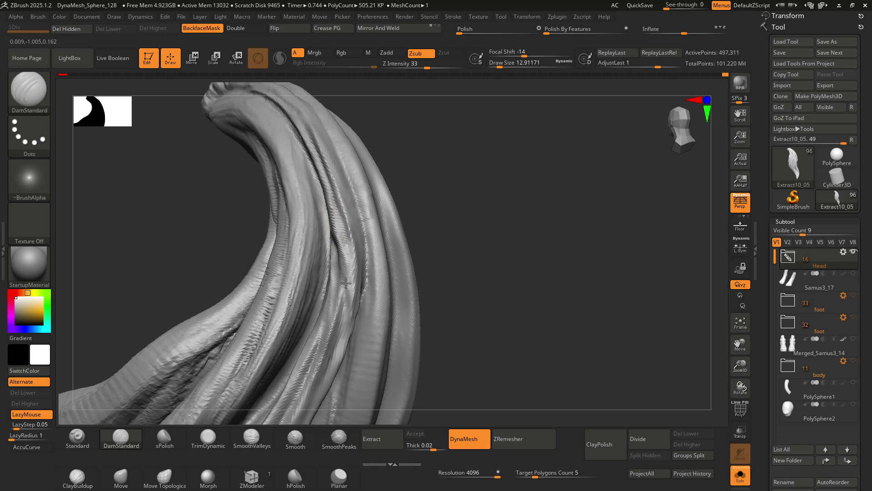
pyautogui.moveTo(335, 222); pyautogui.dragTo(344, 233, button='right')
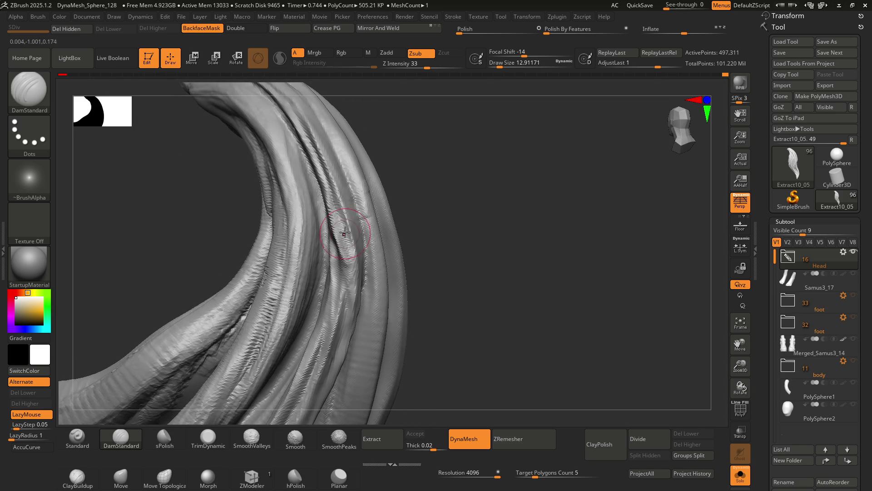
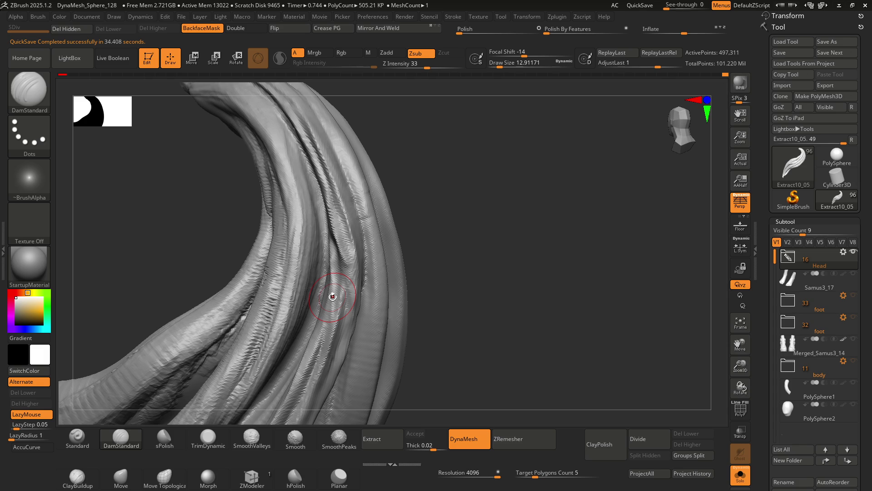
# Orbit and zoom around the curved lock to inspect its strand grooves from several angles
pyautogui.moveTo(359, 213)
pyautogui.mouseDown(button='right')
pyautogui.moveTo(318, 227)
pyautogui.moveTo(348, 211)
pyautogui.mouseUp(button='right')
pyautogui.moveTo(347, 243); pyautogui.dragTo(345, 257, button='right')
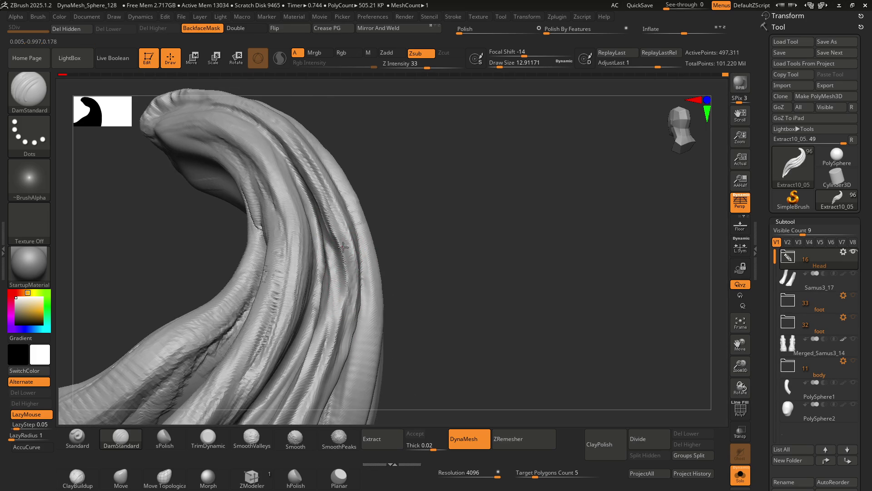
pyautogui.moveTo(347, 362); pyautogui.dragTo(331, 363, button='right')
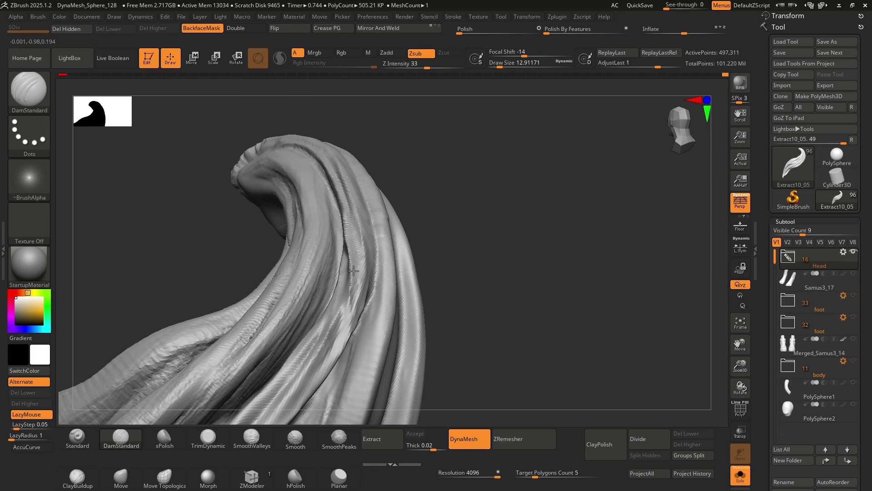
pyautogui.moveTo(347, 275)
pyautogui.mouseDown(button='right')
pyautogui.moveTo(356, 292)
pyautogui.moveTo(346, 195)
pyautogui.mouseUp(button='right')
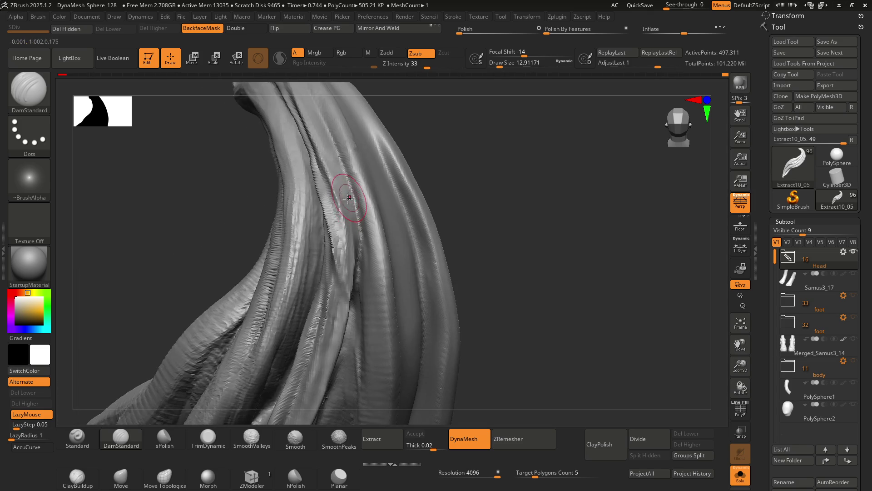
pyautogui.moveTo(357, 249)
pyautogui.mouseDown(button='right')
pyautogui.moveTo(351, 199)
pyautogui.moveTo(351, 243)
pyautogui.moveTo(367, 254)
pyautogui.moveTo(359, 212)
pyautogui.moveTo(351, 238)
pyautogui.moveTo(320, 180)
pyautogui.mouseUp(button='right')
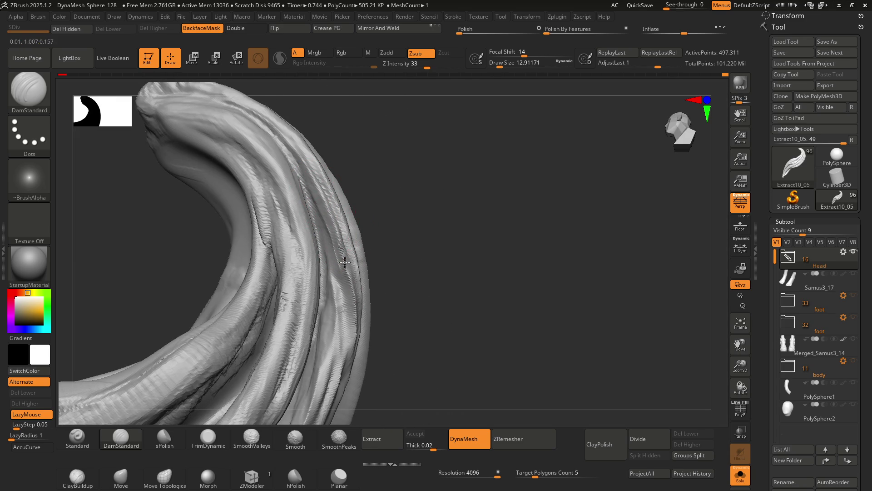
# Smooth rough groove spots with Shift while orbiting the lock to a frontal view
pyautogui.moveTo(349, 255); pyautogui.dragTo(336, 239, button='right')
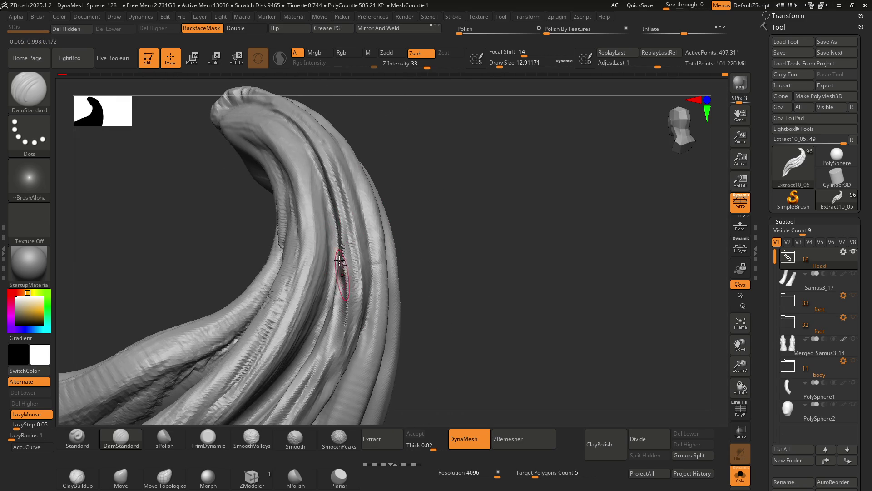
pyautogui.moveTo(348, 278)
pyautogui.mouseDown(button='right')
pyautogui.moveTo(353, 246)
pyautogui.moveTo(341, 267)
pyautogui.mouseUp(button='right')
pyautogui.press('shift')
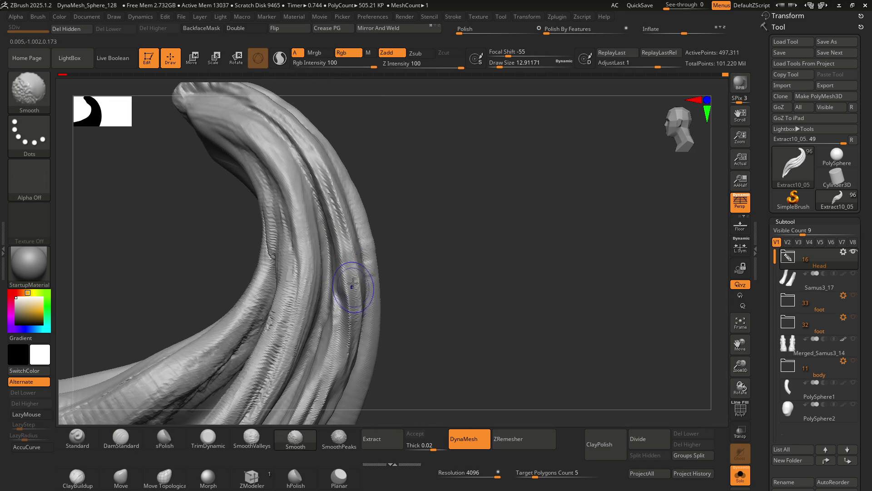
pyautogui.moveTo(342, 262); pyautogui.dragTo(346, 212, button='right')
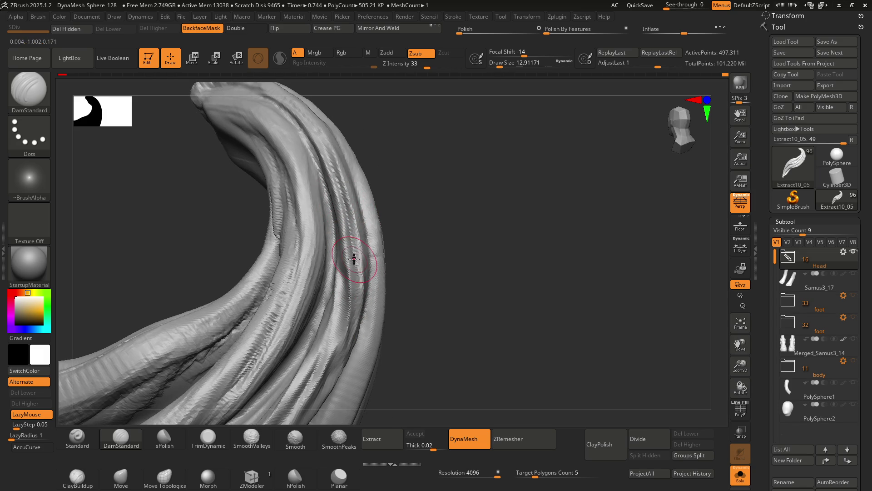
pyautogui.moveTo(355, 263)
pyautogui.mouseDown(button='right')
pyautogui.moveTo(354, 248)
pyautogui.moveTo(341, 258)
pyautogui.moveTo(397, 248)
pyautogui.moveTo(386, 260)
pyautogui.moveTo(366, 240)
pyautogui.moveTo(363, 252)
pyautogui.moveTo(354, 236)
pyautogui.moveTo(349, 247)
pyautogui.mouseUp(button='right')
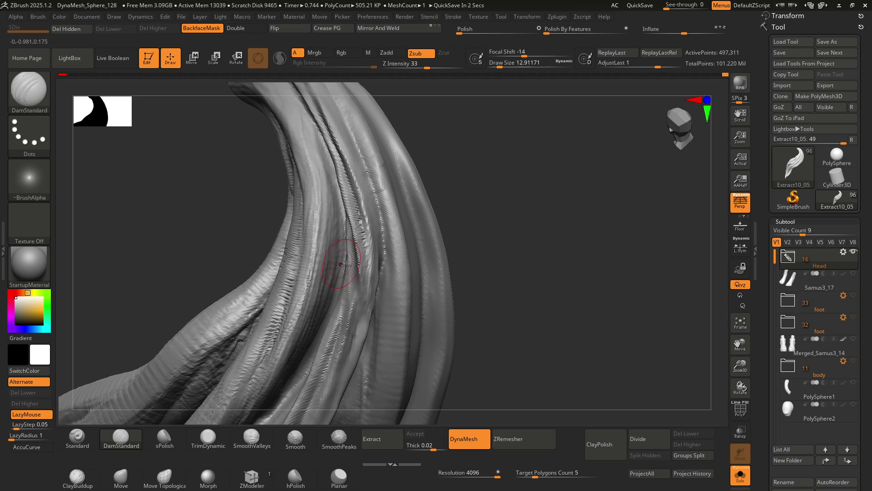
# Tilt the view slightly to bring the lock's inner curve into view
pyautogui.moveTo(364, 216)
pyautogui.mouseDown(button='right')
pyautogui.moveTo(349, 243)
pyautogui.moveTo(370, 194)
pyautogui.mouseUp(button='right')
# Orbit around the twisting strands from several sides, cutting deeper grooves and briefly Shift-smoothing
pyautogui.press('ctrl')
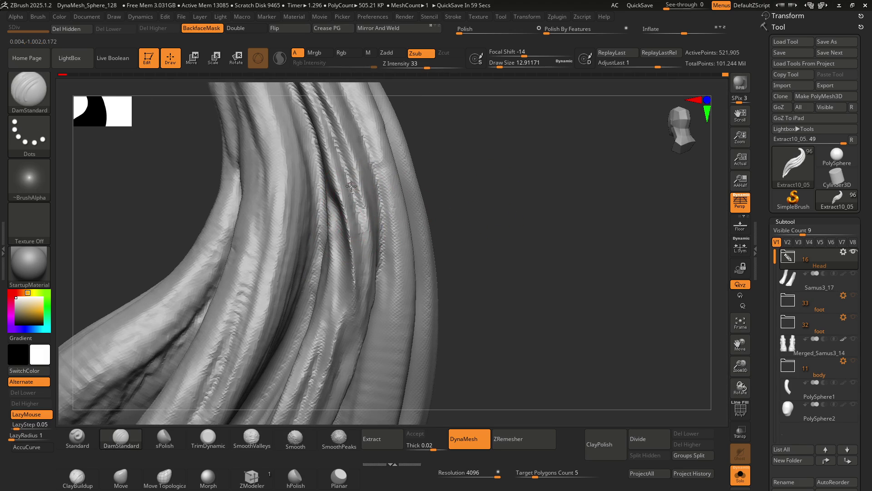
pyautogui.moveTo(360, 249)
pyautogui.mouseDown(button='right')
pyautogui.moveTo(351, 244)
pyautogui.moveTo(359, 297)
pyautogui.moveTo(350, 232)
pyautogui.mouseUp(button='right')
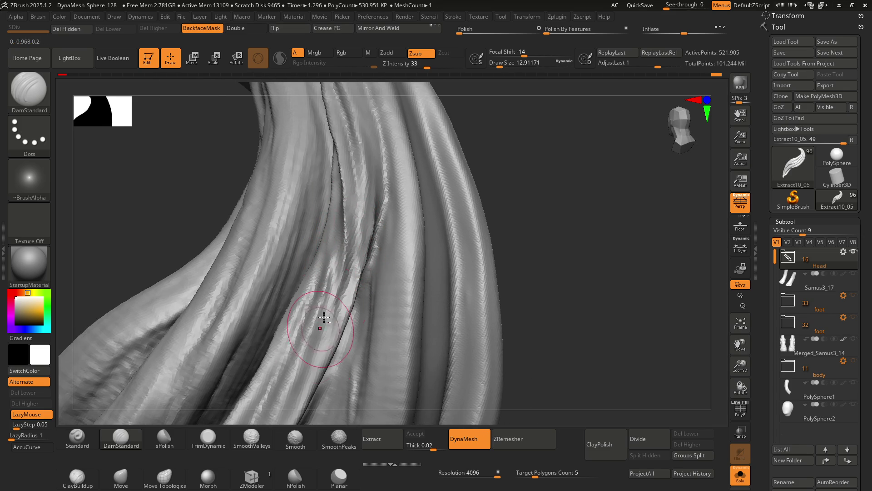
pyautogui.moveTo(340, 282)
pyautogui.mouseDown(button='right')
pyautogui.moveTo(330, 239)
pyautogui.moveTo(352, 235)
pyautogui.moveTo(338, 218)
pyautogui.mouseUp(button='right')
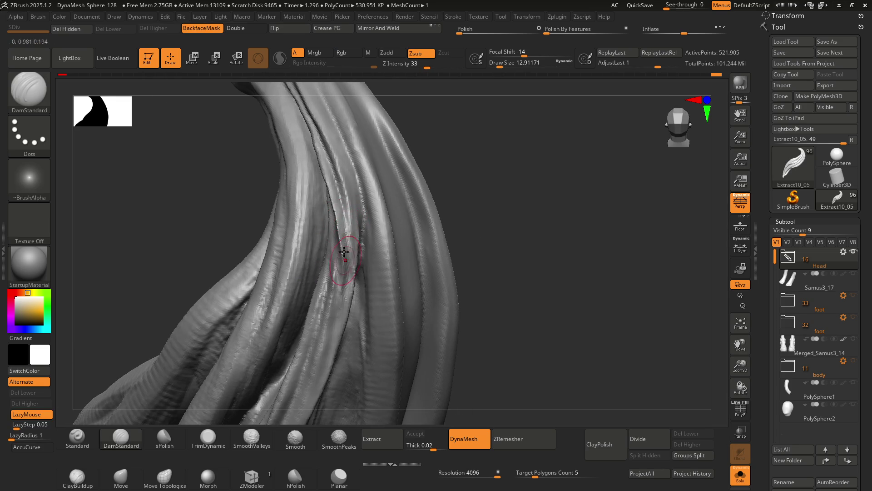
pyautogui.moveTo(345, 293); pyautogui.dragTo(344, 233, button='right')
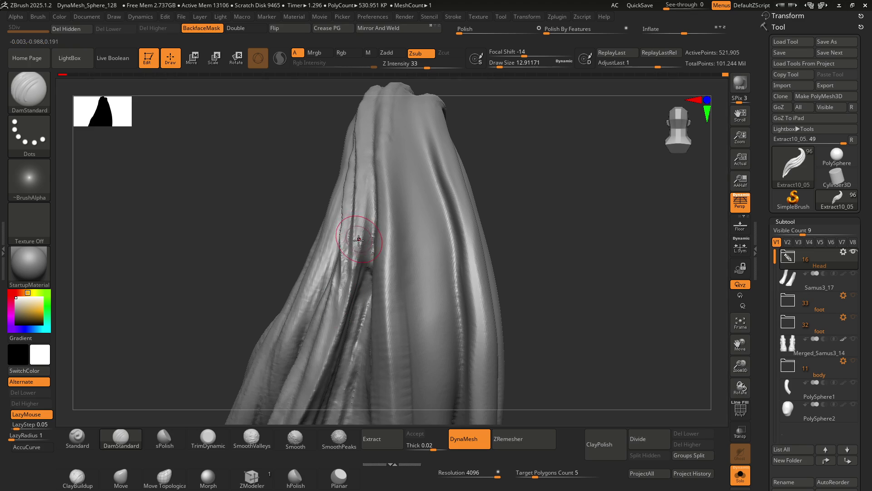
pyautogui.moveTo(360, 225); pyautogui.dragTo(347, 206, button='right')
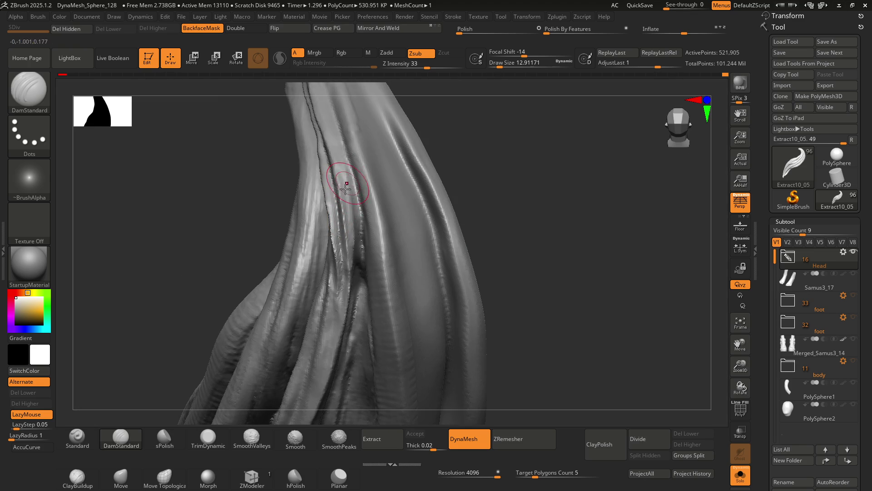
pyautogui.moveTo(348, 206)
pyautogui.mouseDown(button='right')
pyautogui.moveTo(359, 230)
pyautogui.moveTo(360, 187)
pyautogui.mouseUp(button='right')
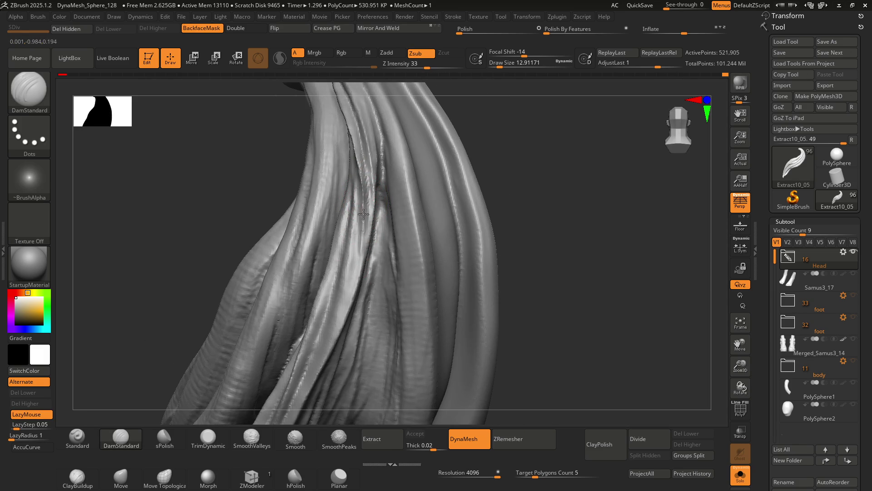
pyautogui.moveTo(361, 179)
pyautogui.mouseDown(button='right')
pyautogui.moveTo(343, 196)
pyautogui.moveTo(361, 181)
pyautogui.mouseUp(button='right')
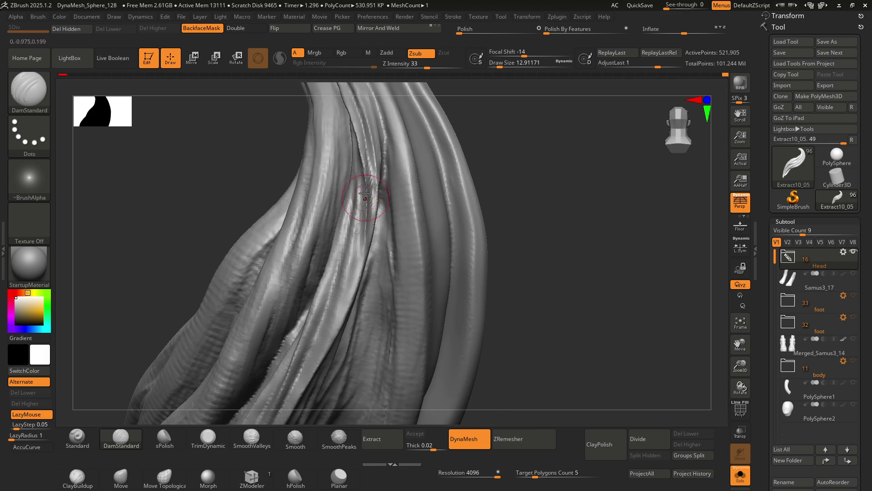
pyautogui.press('shift')
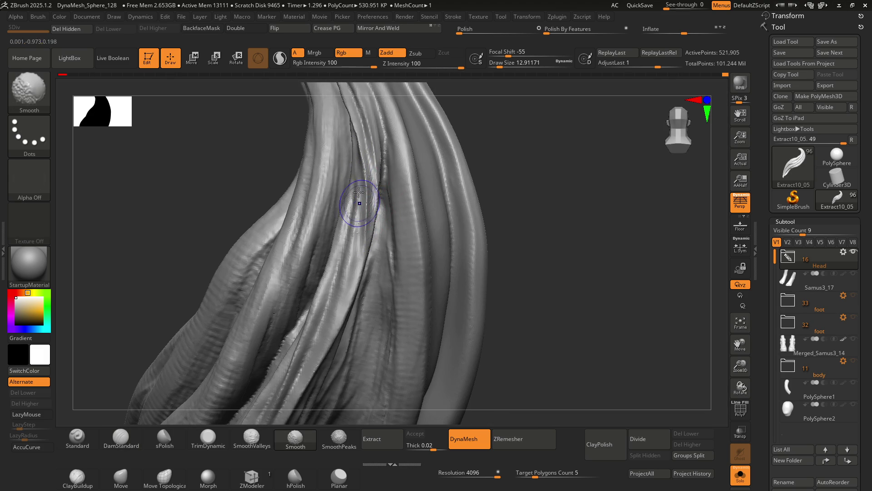
# Carve two DamStandard strokes down the central strand crease, rotating between them
pyautogui.moveTo(361, 214)
pyautogui.mouseDown(button='right')
pyautogui.moveTo(388, 213)
pyautogui.moveTo(361, 215)
pyautogui.moveTo(359, 182)
pyautogui.moveTo(380, 230)
pyautogui.moveTo(399, 218)
pyautogui.moveTo(360, 191)
pyautogui.moveTo(370, 222)
pyautogui.moveTo(339, 189)
pyautogui.mouseUp(button='right')
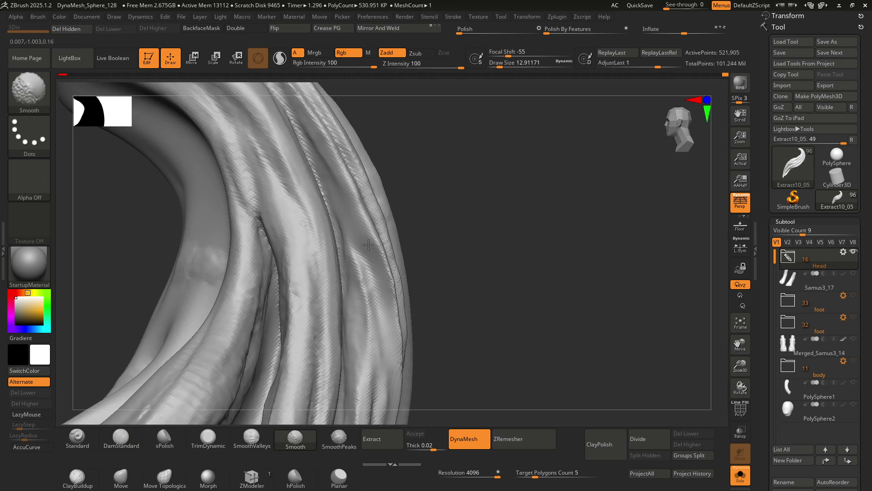
pyautogui.moveTo(363, 254); pyautogui.dragTo(344, 215, button='right')
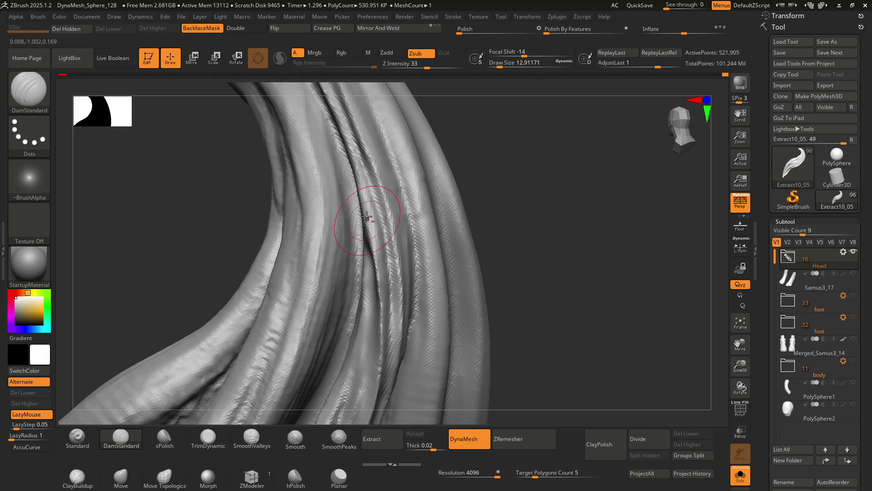
pyautogui.moveTo(356, 169); pyautogui.dragTo(374, 268)
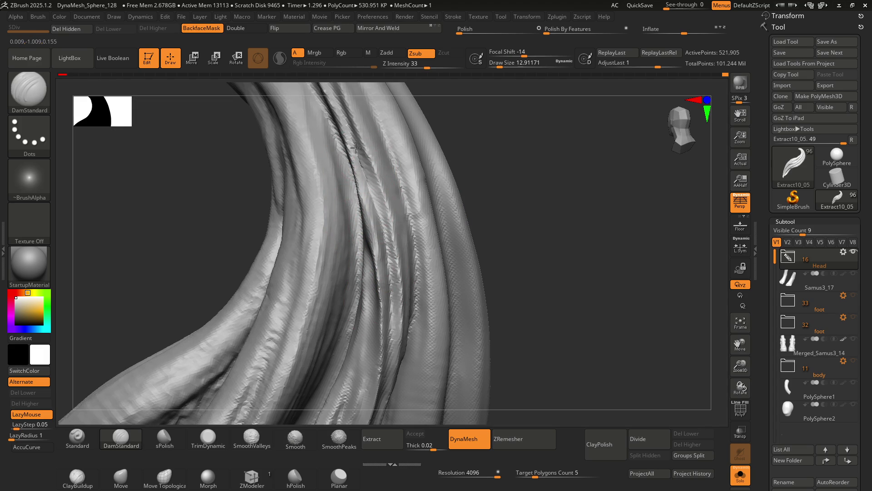
pyautogui.moveTo(370, 205)
pyautogui.mouseDown(button='right')
pyautogui.moveTo(358, 240)
pyautogui.moveTo(372, 213)
pyautogui.moveTo(359, 205)
pyautogui.mouseUp(button='right')
pyautogui.moveTo(359, 206); pyautogui.dragTo(355, 227)
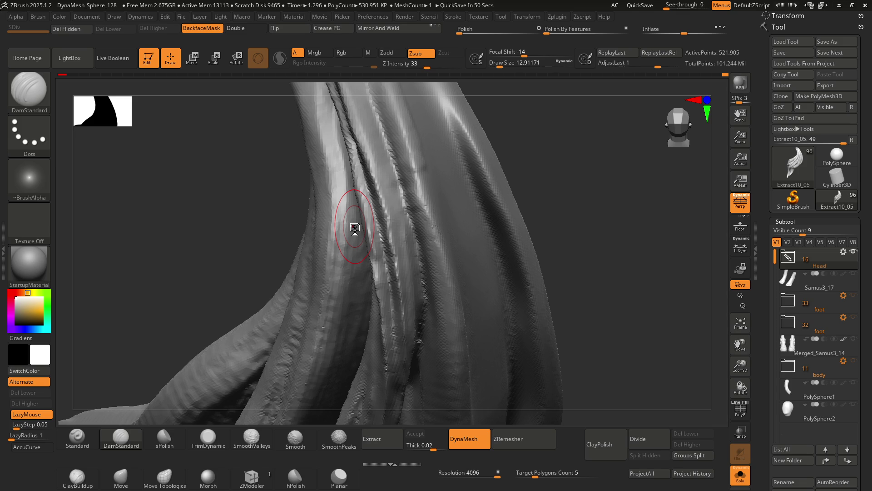
# Orbit and zoom around the lock's loop to check the deepened groove toward the tip
pyautogui.moveTo(361, 205)
pyautogui.mouseDown(button='right')
pyautogui.moveTo(395, 247)
pyautogui.moveTo(336, 205)
pyautogui.mouseUp(button='right')
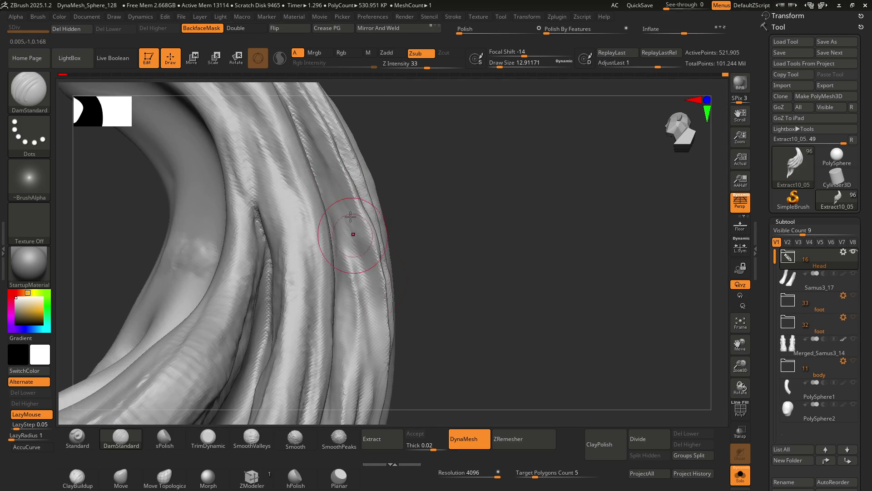
pyautogui.moveTo(347, 195)
pyautogui.mouseDown(button='right')
pyautogui.moveTo(332, 206)
pyautogui.moveTo(347, 196)
pyautogui.moveTo(346, 239)
pyautogui.mouseUp(button='right')
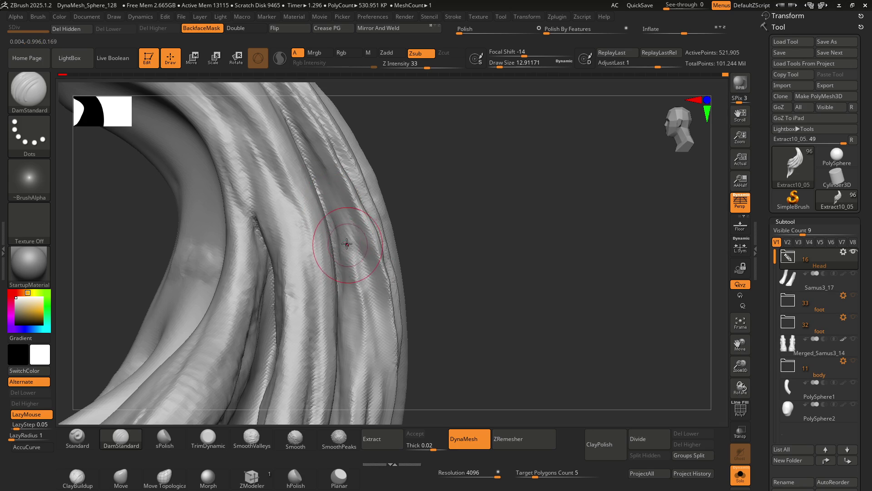
pyautogui.moveTo(342, 235)
pyautogui.mouseDown(button='right')
pyautogui.moveTo(339, 212)
pyautogui.moveTo(352, 244)
pyautogui.mouseUp(button='right')
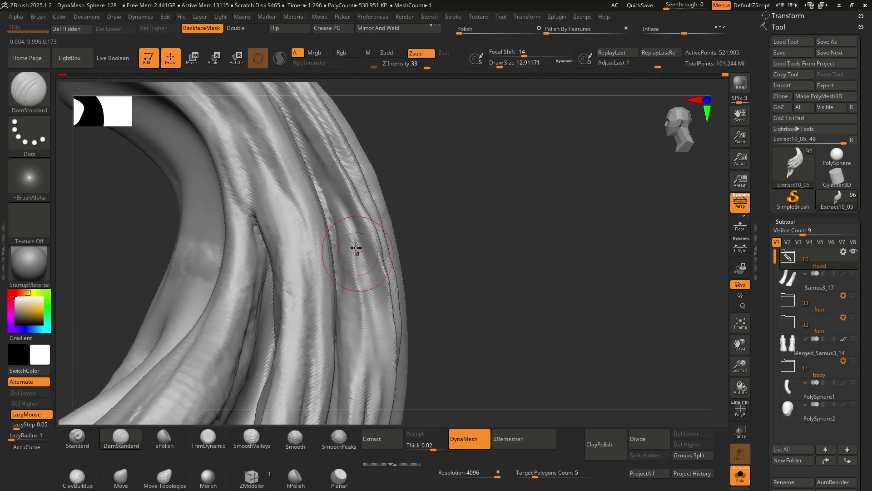
pyautogui.moveTo(377, 318)
pyautogui.mouseDown(button='right')
pyautogui.moveTo(361, 269)
pyautogui.moveTo(373, 260)
pyautogui.moveTo(350, 205)
pyautogui.mouseUp(button='right')
pyautogui.moveTo(383, 239)
pyautogui.mouseDown(button='right')
pyautogui.moveTo(373, 209)
pyautogui.moveTo(368, 216)
pyautogui.moveTo(397, 216)
pyautogui.moveTo(364, 213)
pyautogui.moveTo(364, 231)
pyautogui.mouseUp(button='right')
pyautogui.moveTo(369, 232)
pyautogui.mouseDown(button='right')
pyautogui.moveTo(390, 270)
pyautogui.moveTo(374, 250)
pyautogui.moveTo(357, 265)
pyautogui.moveTo(340, 235)
pyautogui.moveTo(352, 238)
pyautogui.moveTo(342, 249)
pyautogui.moveTo(358, 249)
pyautogui.moveTo(350, 258)
pyautogui.mouseUp(button='right')
# Switch to the Move brush with the B-M-V shortcut
pyautogui.press('b')
pyautogui.press('m')
pyautogui.press('v')
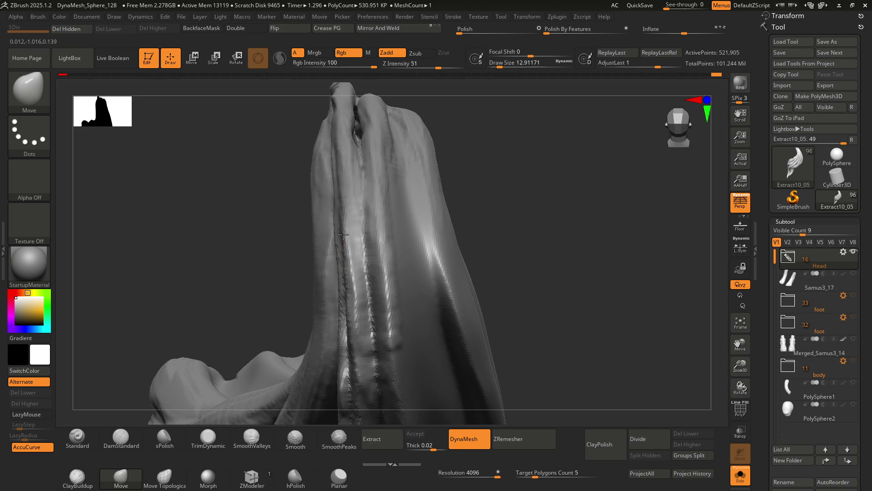
# Enlarge the Move brush to about 20 and push the curled tip's upper ridge smoother
pyautogui.moveTo(354, 272)
pyautogui.mouseDown(button='right')
pyautogui.moveTo(382, 268)
pyautogui.moveTo(356, 269)
pyautogui.moveTo(355, 252)
pyautogui.moveTo(368, 286)
pyautogui.moveTo(359, 269)
pyautogui.moveTo(378, 278)
pyautogui.moveTo(380, 238)
pyautogui.moveTo(396, 250)
pyautogui.moveTo(370, 231)
pyautogui.mouseUp(button='right')
pyautogui.press('s')
pyautogui.moveTo(370, 231)
pyautogui.mouseDown()
pyautogui.moveTo(416, 234)
pyautogui.moveTo(360, 249)
pyautogui.moveTo(382, 250)
pyautogui.mouseUp()
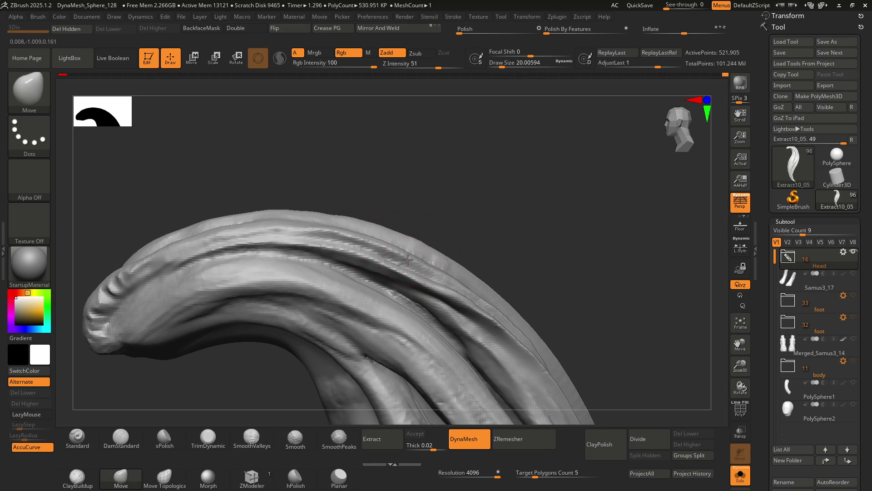
pyautogui.moveTo(387, 264)
pyautogui.mouseDown()
pyautogui.moveTo(293, 227)
pyautogui.moveTo(230, 230)
pyautogui.moveTo(288, 220)
pyautogui.moveTo(304, 244)
pyautogui.moveTo(364, 238)
pyautogui.mouseUp()
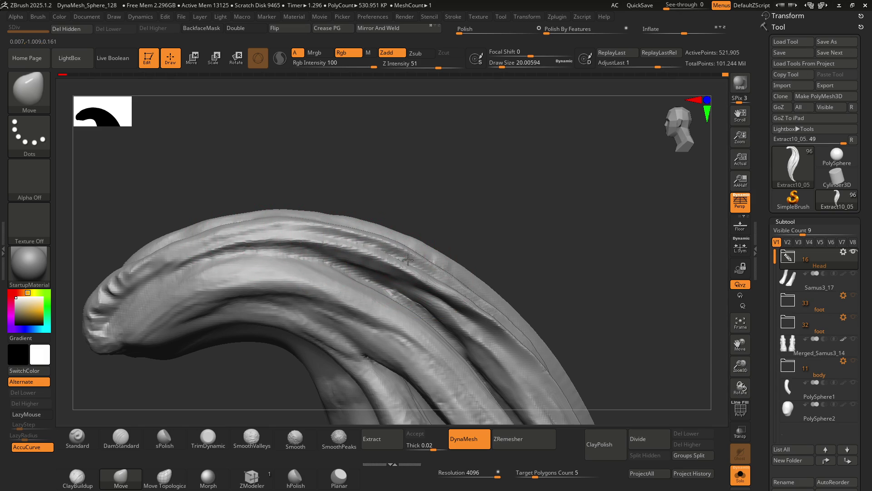
# Return to DamStandard and shrink the brush to about 14
pyautogui.keyDown('alt'); pyautogui.moveTo(432, 265); pyautogui.dragTo(405, 239, button='right'); pyautogui.keyUp('alt')
pyautogui.press('b')
pyautogui.press('d')
pyautogui.press('s')
pyautogui.moveTo(415, 278); pyautogui.dragTo(403, 251, button='right')
pyautogui.press('s')
pyautogui.moveTo(403, 251); pyautogui.dragTo(395, 241)
pyautogui.moveTo(396, 240); pyautogui.dragTo(391, 234, button='right')
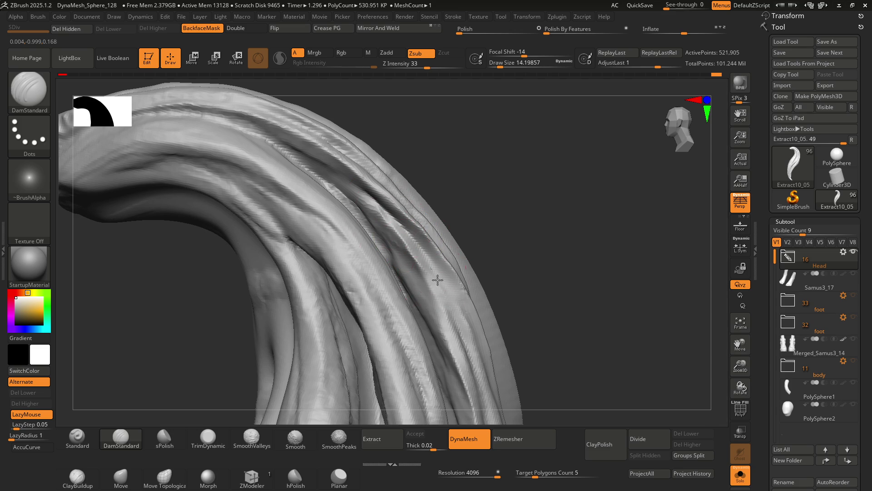
# Orbit to the top of the curl and carve a deep groove along one strand
pyautogui.moveTo(440, 286); pyautogui.dragTo(362, 208, button='right')
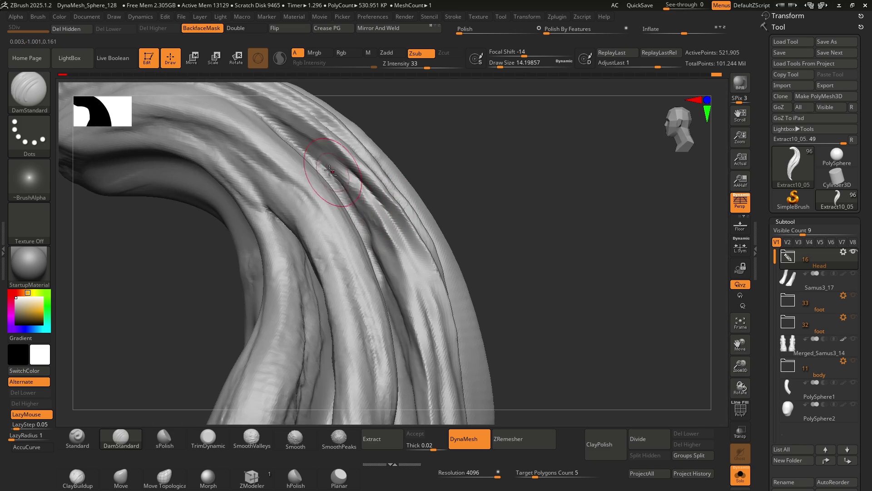
pyautogui.moveTo(302, 156); pyautogui.dragTo(311, 146, button='right')
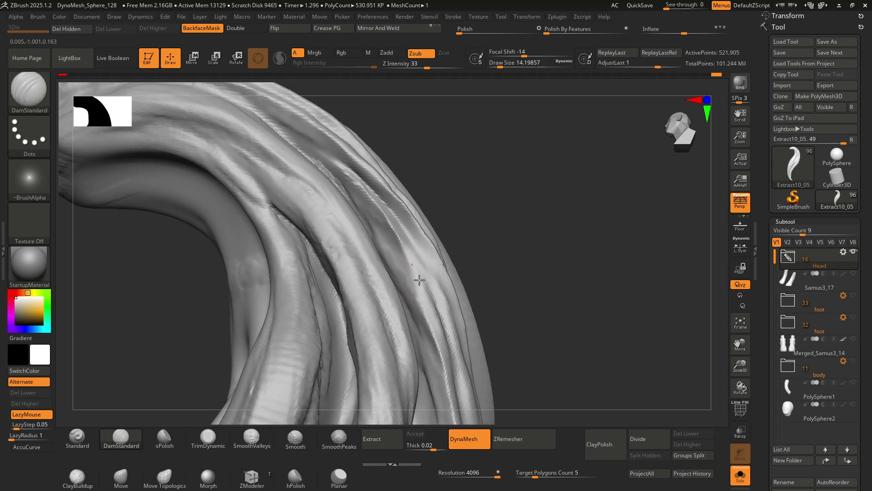
pyautogui.moveTo(396, 257); pyautogui.dragTo(400, 246, button='right')
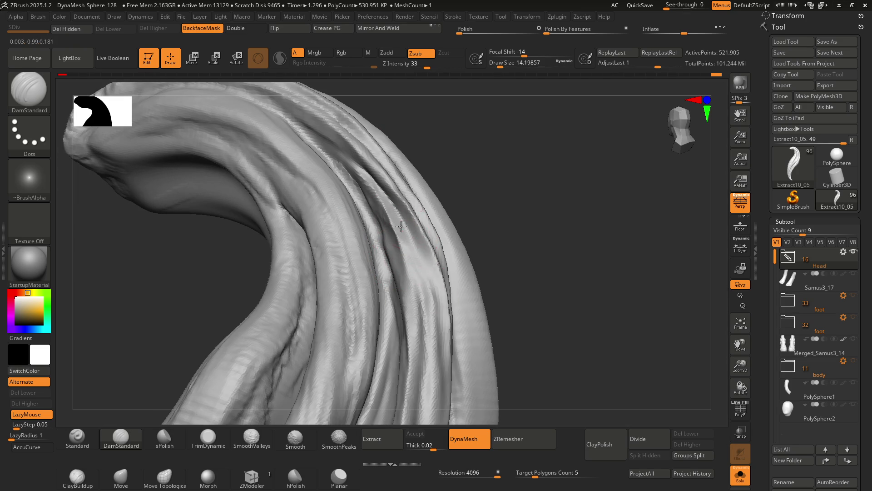
pyautogui.moveTo(390, 218)
pyautogui.mouseDown(button='right')
pyautogui.moveTo(412, 259)
pyautogui.moveTo(400, 224)
pyautogui.moveTo(383, 221)
pyautogui.moveTo(389, 204)
pyautogui.moveTo(389, 234)
pyautogui.moveTo(380, 224)
pyautogui.moveTo(407, 230)
pyautogui.moveTo(409, 292)
pyautogui.moveTo(399, 224)
pyautogui.moveTo(398, 255)
pyautogui.mouseUp(button='right')
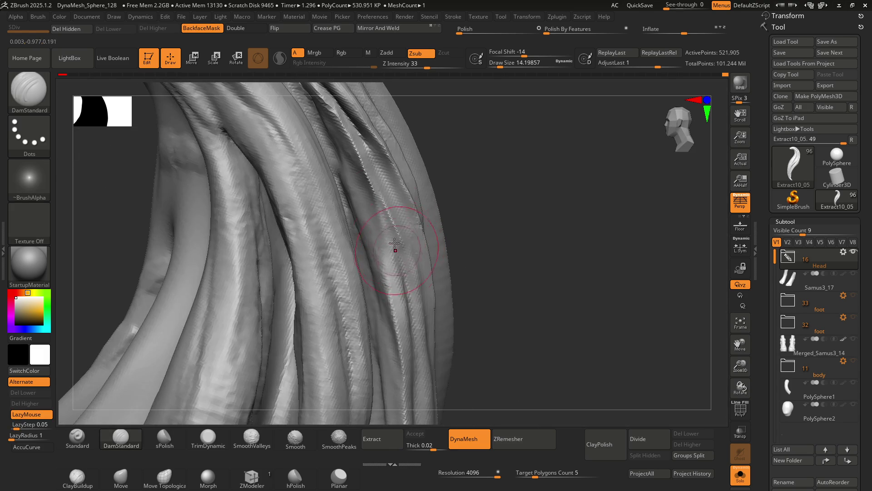
pyautogui.moveTo(369, 178); pyautogui.dragTo(365, 165)
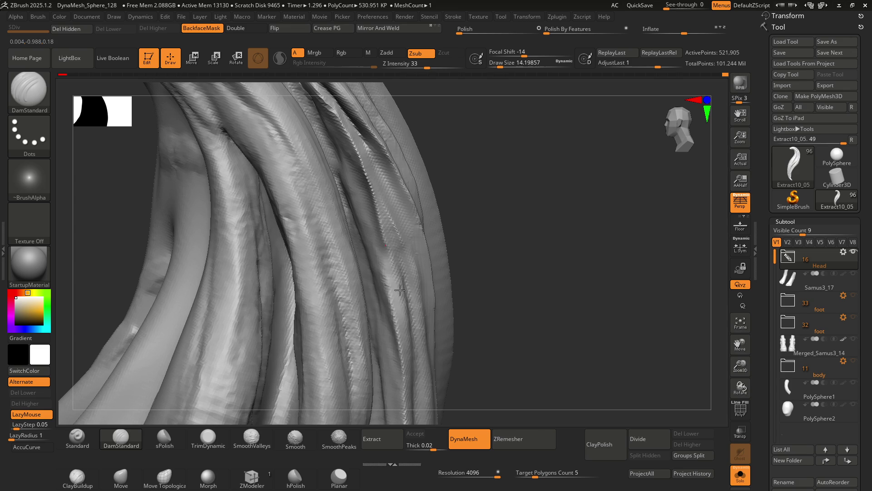
pyautogui.moveTo(399, 259)
pyautogui.mouseDown(button='right')
pyautogui.moveTo(386, 225)
pyautogui.moveTo(402, 207)
pyautogui.moveTo(388, 212)
pyautogui.moveTo(369, 194)
pyautogui.moveTo(389, 243)
pyautogui.moveTo(382, 244)
pyautogui.moveTo(378, 218)
pyautogui.moveTo(389, 229)
pyautogui.moveTo(384, 210)
pyautogui.moveTo(382, 222)
pyautogui.mouseUp(button='right')
pyautogui.press('ctrl')
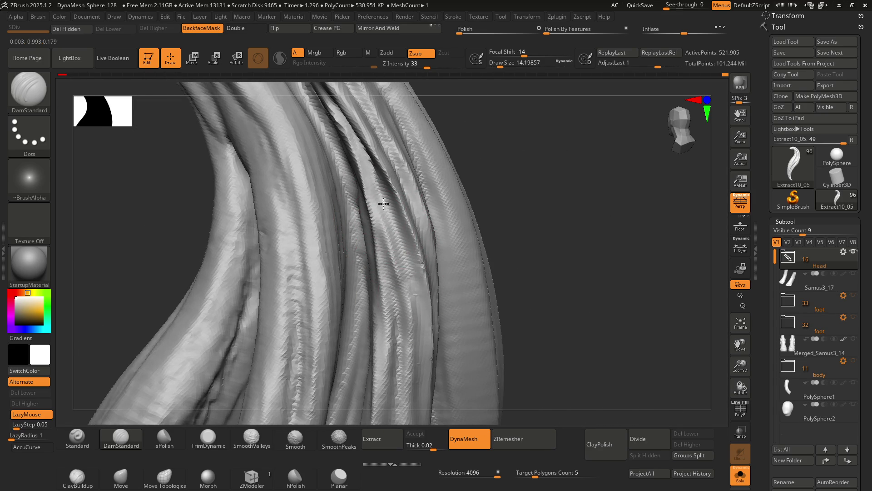
# Orbit around the curled strands from several angles to line up further grooves
pyautogui.moveTo(399, 269)
pyautogui.mouseDown(button='right')
pyautogui.moveTo(367, 189)
pyautogui.moveTo(402, 257)
pyautogui.moveTo(368, 203)
pyautogui.mouseUp(button='right')
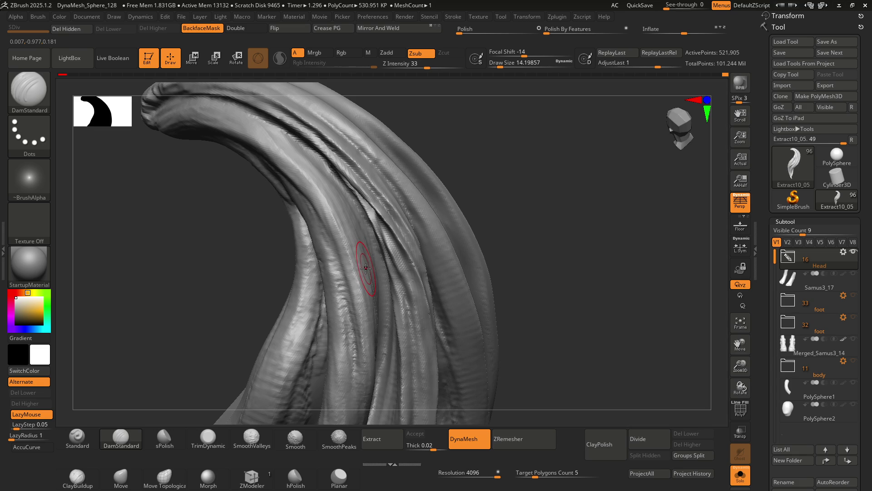
pyautogui.moveTo(409, 289); pyautogui.dragTo(383, 218, button='right')
pyautogui.press('ctrl')
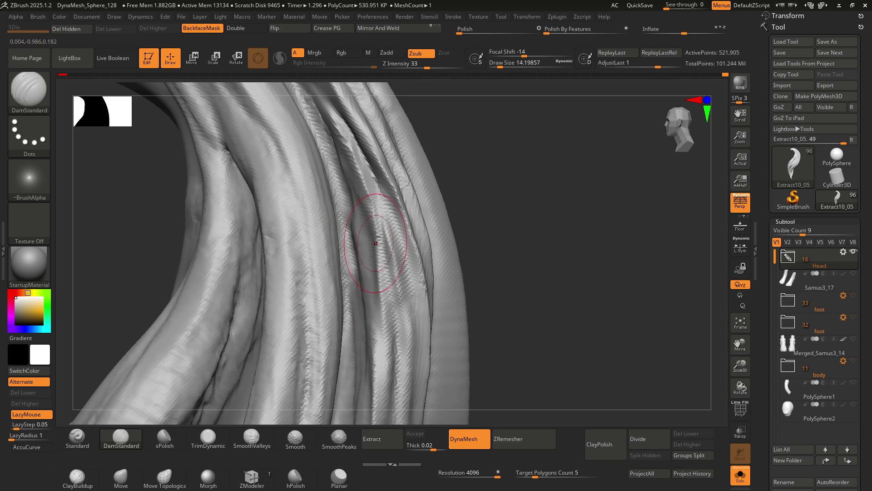
pyautogui.moveTo(382, 229)
pyautogui.mouseDown(button='right')
pyautogui.moveTo(371, 195)
pyautogui.moveTo(367, 203)
pyautogui.mouseUp(button='right')
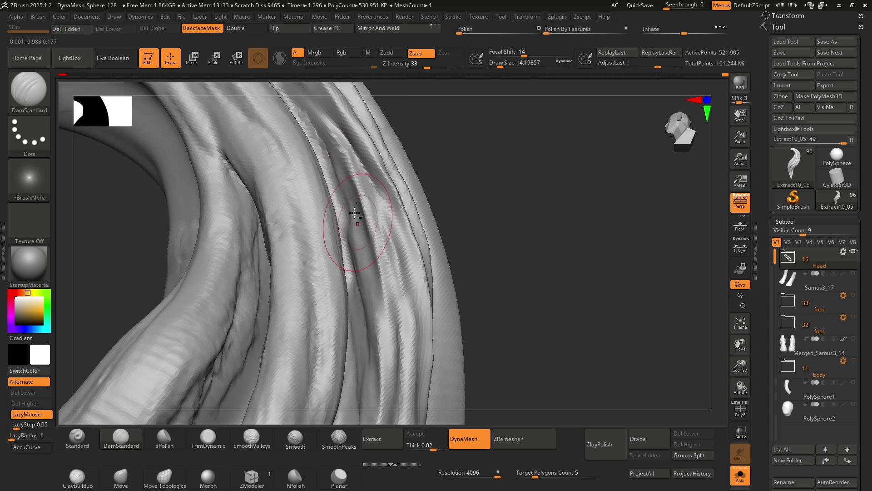
pyautogui.moveTo(396, 284); pyautogui.dragTo(387, 231, button='right')
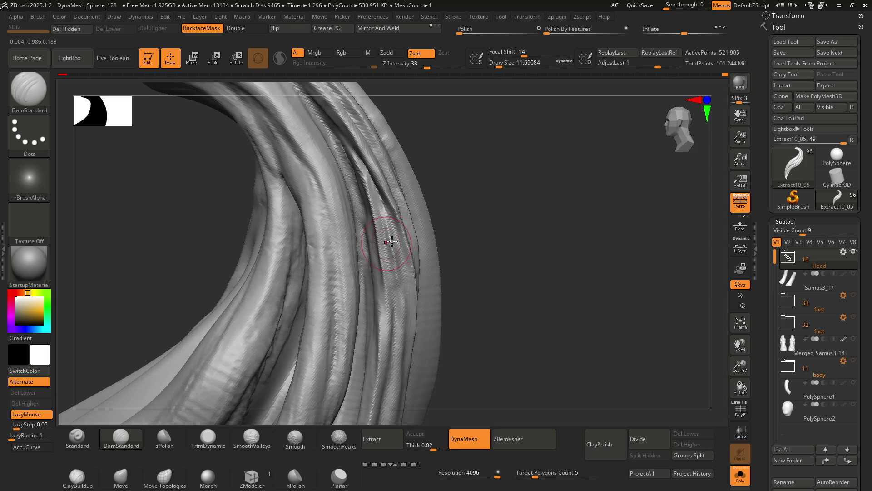
pyautogui.press('ctrl')
pyautogui.moveTo(359, 202)
pyautogui.mouseDown(button='right')
pyautogui.moveTo(376, 189)
pyautogui.moveTo(369, 183)
pyautogui.mouseUp(button='right')
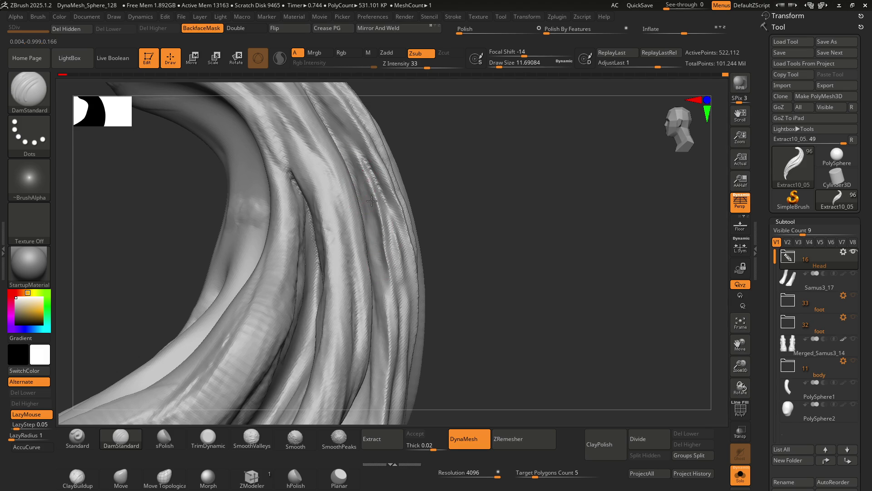
# Carve another deep strand groove, then Shift-smooth it while orbiting around the curl
pyautogui.moveTo(386, 242); pyautogui.dragTo(393, 282)
pyautogui.moveTo(392, 282)
pyautogui.mouseDown(button='right')
pyautogui.moveTo(370, 159)
pyautogui.moveTo(380, 207)
pyautogui.mouseUp(button='right')
pyautogui.press('shift')
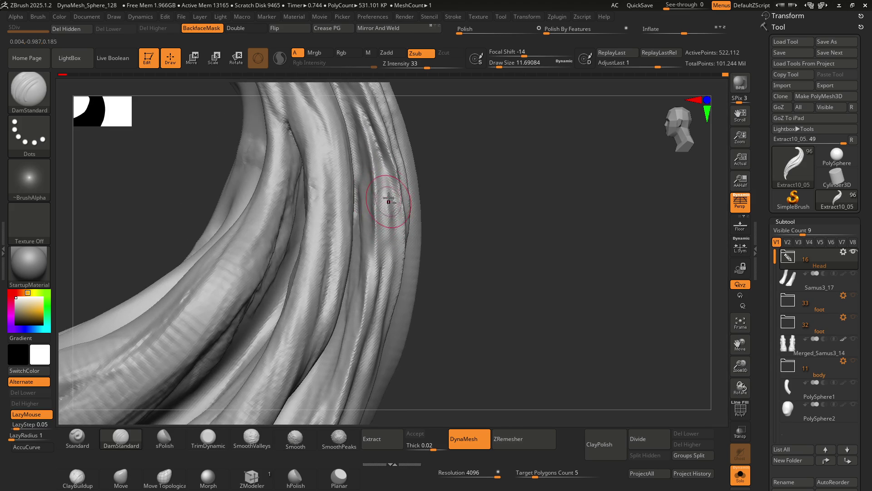
pyautogui.moveTo(391, 246)
pyautogui.mouseDown(button='right')
pyautogui.moveTo(400, 195)
pyautogui.moveTo(384, 244)
pyautogui.moveTo(387, 184)
pyautogui.mouseUp(button='right')
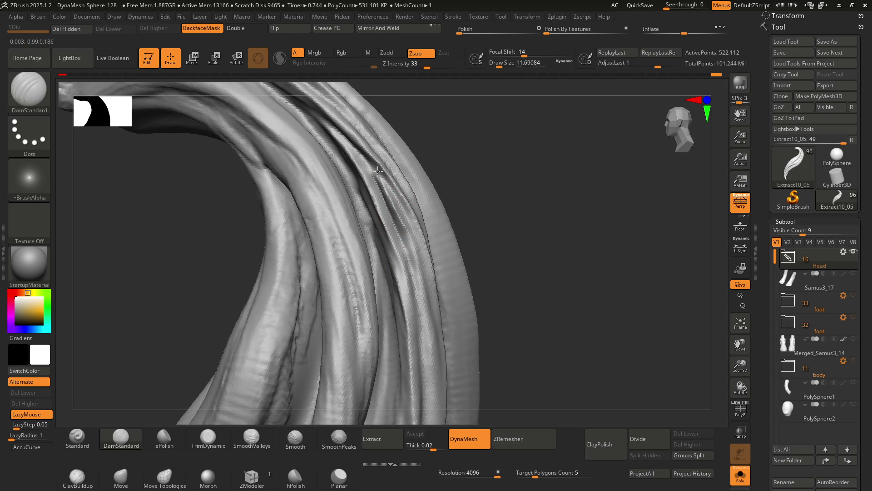
pyautogui.moveTo(398, 213)
pyautogui.mouseDown(button='right')
pyautogui.moveTo(376, 234)
pyautogui.moveTo(360, 215)
pyautogui.moveTo(370, 195)
pyautogui.moveTo(359, 262)
pyautogui.moveTo(356, 243)
pyautogui.moveTo(368, 244)
pyautogui.moveTo(366, 223)
pyautogui.moveTo(360, 279)
pyautogui.mouseUp(button='right')
# Enlarge the brush, Shift-smooth a rough patch, and orbit to see the lock from behind
pyautogui.press('s')
pyautogui.click(364, 279)
pyautogui.press('shift')
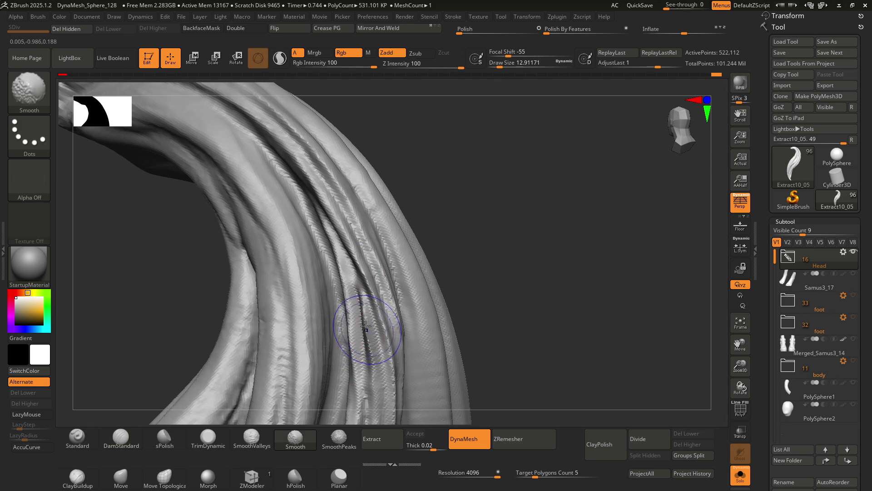
pyautogui.moveTo(351, 312); pyautogui.dragTo(358, 265, button='right')
pyautogui.moveTo(380, 312)
pyautogui.mouseDown(button='right')
pyautogui.moveTo(399, 267)
pyautogui.moveTo(363, 226)
pyautogui.moveTo(395, 308)
pyautogui.moveTo(376, 269)
pyautogui.mouseUp(button='right')
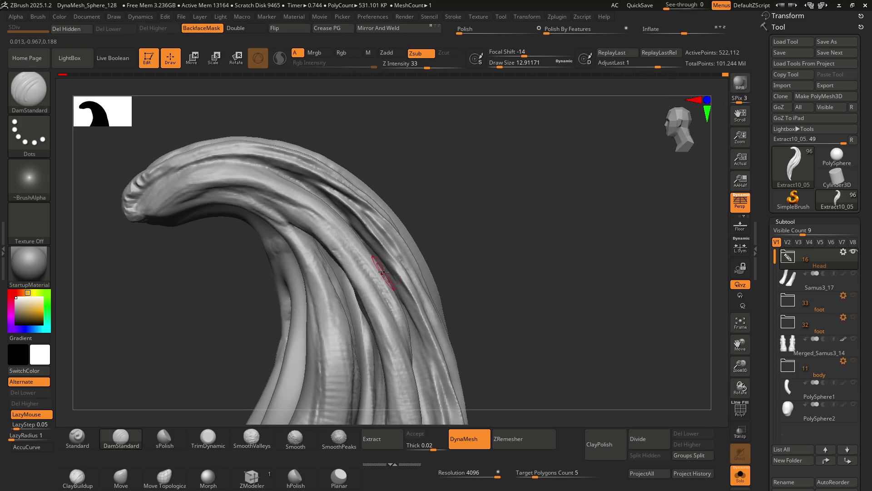
pyautogui.moveTo(389, 261)
pyautogui.mouseDown(button='right')
pyautogui.moveTo(363, 259)
pyautogui.moveTo(385, 251)
pyautogui.moveTo(370, 249)
pyautogui.moveTo(376, 259)
pyautogui.moveTo(390, 208)
pyautogui.moveTo(366, 272)
pyautogui.moveTo(388, 244)
pyautogui.mouseUp(button='right')
# Make the brush much larger and switch to the Move brush
pyautogui.press('s')
pyautogui.moveTo(388, 243); pyautogui.dragTo(392, 242)
pyautogui.press('b')
pyautogui.press('m')
pyautogui.press('v')
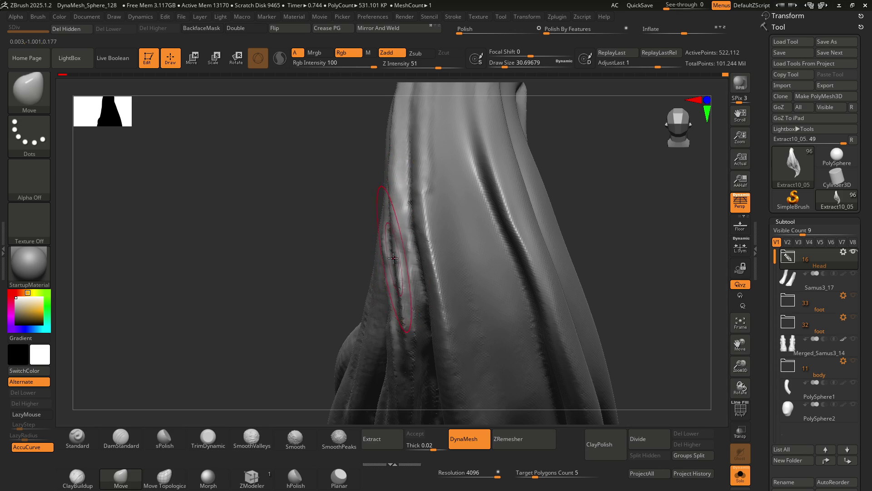
# Zoom out to the whole lock and bend its body into a curled S-sweep
pyautogui.moveTo(403, 282)
pyautogui.mouseDown(button='right')
pyautogui.moveTo(318, 290)
pyautogui.moveTo(370, 195)
pyautogui.moveTo(421, 246)
pyautogui.moveTo(425, 260)
pyautogui.mouseUp(button='right')
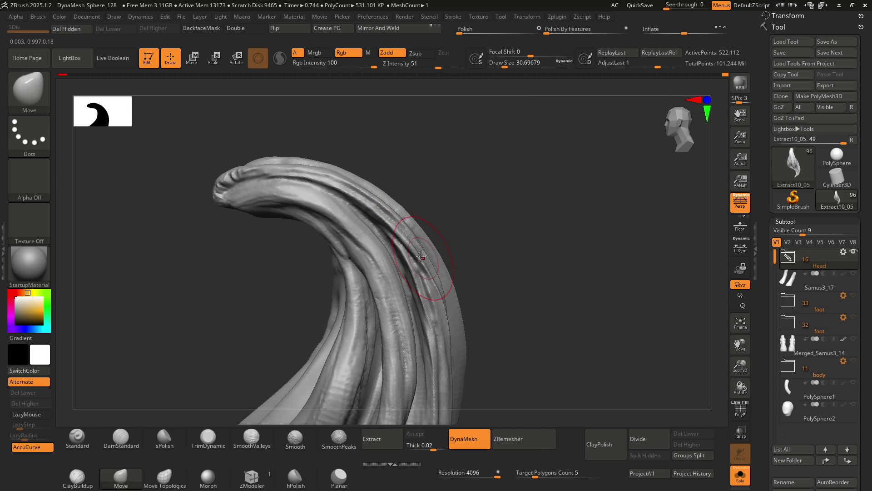
pyautogui.moveTo(381, 220)
pyautogui.keyDown('ctrl'); pyautogui.mouseDown(button='right')
pyautogui.moveTo(409, 282)
pyautogui.moveTo(393, 248)
pyautogui.moveTo(417, 247)
pyautogui.moveTo(407, 246)
pyautogui.moveTo(406, 221)
pyautogui.mouseUp(button='right'); pyautogui.keyUp('ctrl')
pyautogui.moveTo(420, 273)
pyautogui.mouseDown(button='right')
pyautogui.moveTo(428, 273)
pyautogui.moveTo(408, 253)
pyautogui.moveTo(440, 274)
pyautogui.moveTo(434, 263)
pyautogui.moveTo(447, 250)
pyautogui.moveTo(411, 232)
pyautogui.mouseUp(button='right')
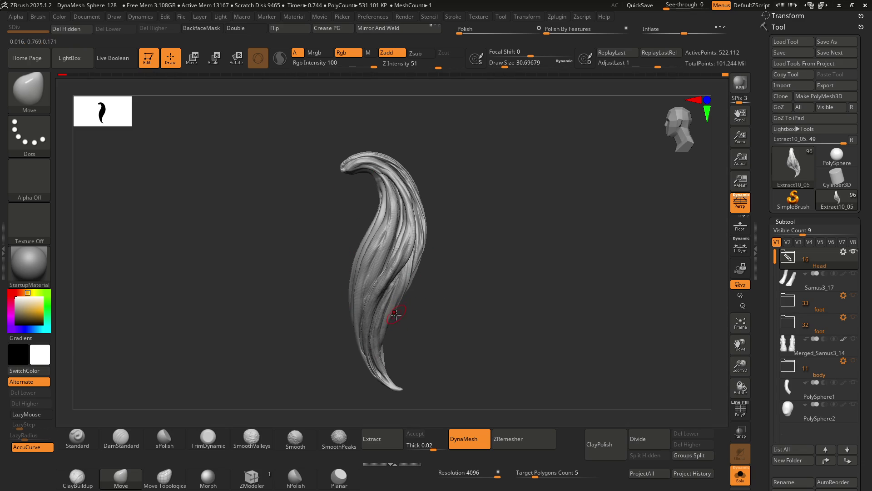
pyautogui.moveTo(375, 258); pyautogui.dragTo(389, 281)
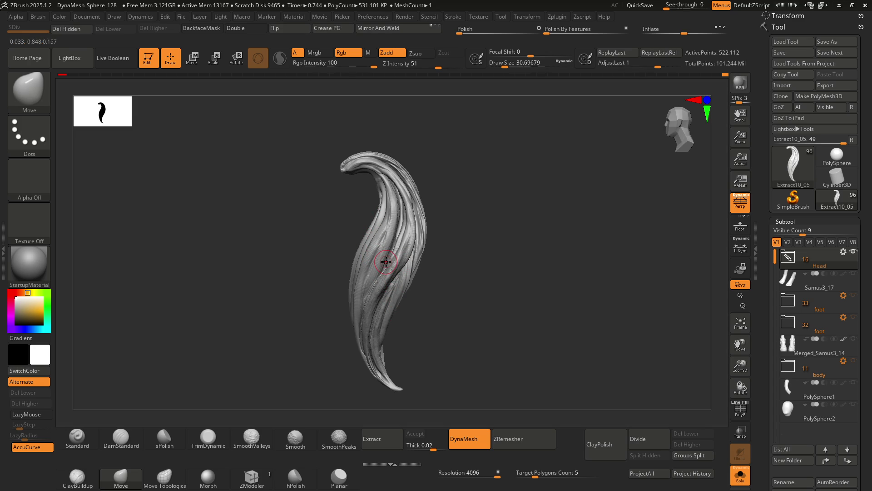
# Switch back to DamStandard and orbit to the lock's side and upper curl
pyautogui.press('b')
pyautogui.press('d')
pyautogui.press('s')
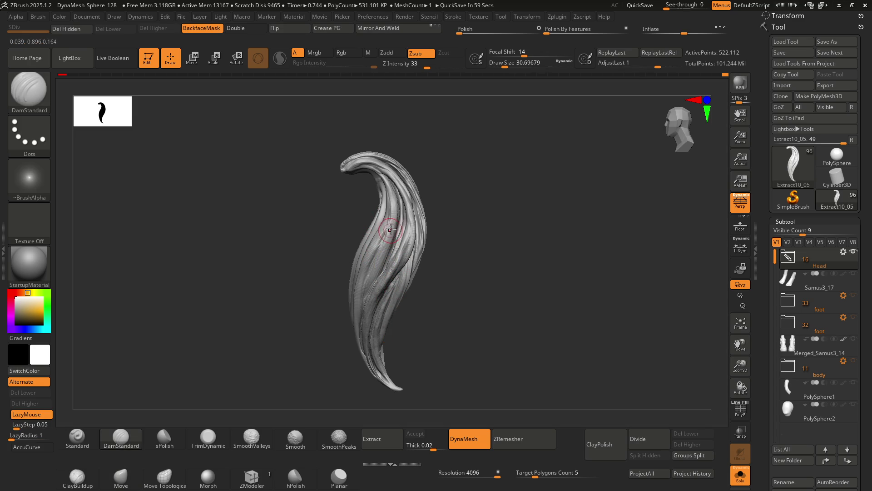
pyautogui.scroll(2, 391, 242)
pyautogui.moveTo(391, 242); pyautogui.dragTo(397, 247, button='right')
pyautogui.moveTo(433, 212)
pyautogui.mouseDown(button='right')
pyautogui.moveTo(418, 232)
pyautogui.moveTo(402, 222)
pyautogui.moveTo(432, 237)
pyautogui.moveTo(403, 282)
pyautogui.moveTo(412, 218)
pyautogui.moveTo(399, 191)
pyautogui.mouseUp(button='right')
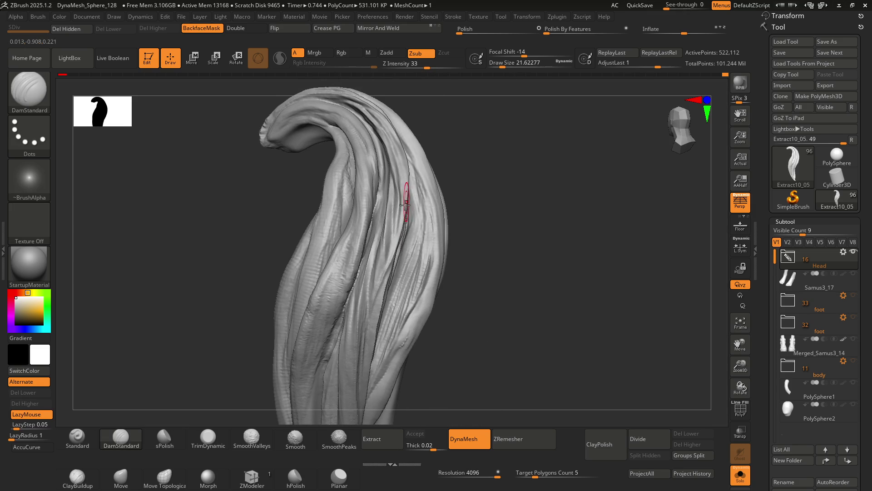
pyautogui.moveTo(373, 234)
pyautogui.keyDown('ctrl'); pyautogui.mouseDown(button='right')
pyautogui.moveTo(382, 259)
pyautogui.moveTo(389, 219)
pyautogui.moveTo(415, 243)
pyautogui.moveTo(395, 243)
pyautogui.moveTo(400, 236)
pyautogui.moveTo(389, 265)
pyautogui.moveTo(396, 220)
pyautogui.moveTo(400, 244)
pyautogui.mouseUp(button='right'); pyautogui.keyUp('ctrl')
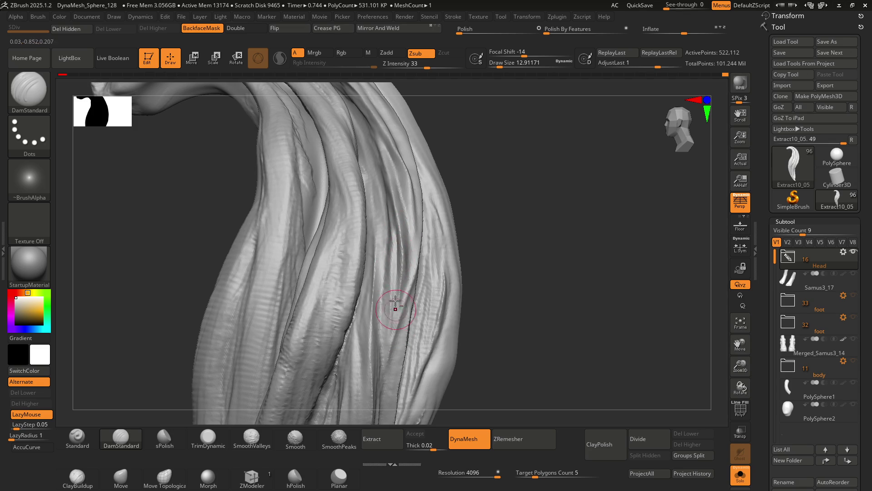
# Shift-smooth rough groove edges while orbiting along the length of the lock
pyautogui.moveTo(398, 313)
pyautogui.mouseDown(button='right')
pyautogui.moveTo(416, 268)
pyautogui.moveTo(381, 230)
pyautogui.mouseUp(button='right')
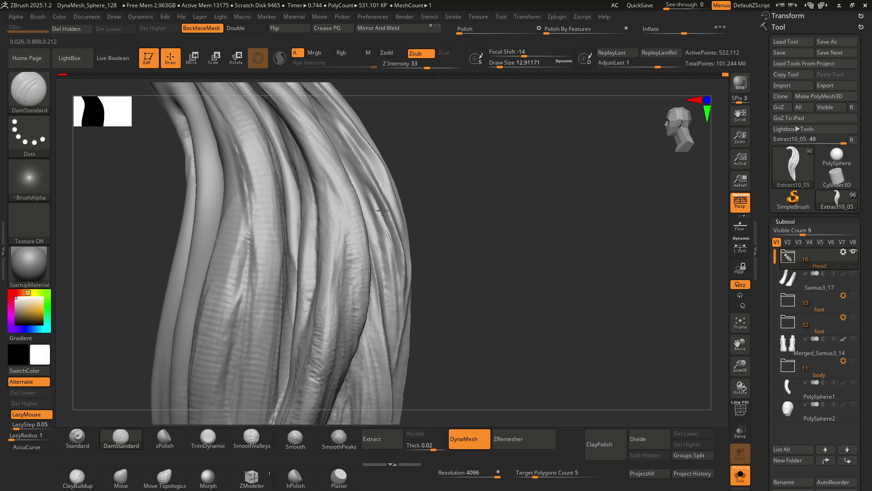
pyautogui.press('shift')
pyautogui.moveTo(395, 263)
pyautogui.mouseDown(button='right')
pyautogui.moveTo(390, 205)
pyautogui.moveTo(408, 218)
pyautogui.moveTo(400, 224)
pyautogui.moveTo(408, 244)
pyautogui.moveTo(418, 236)
pyautogui.moveTo(390, 237)
pyautogui.mouseUp(button='right')
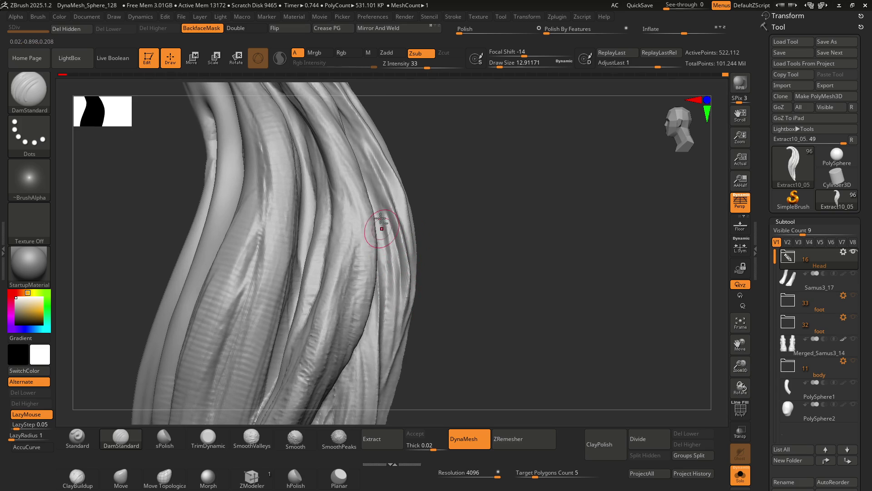
pyautogui.moveTo(390, 295); pyautogui.dragTo(381, 229, button='right')
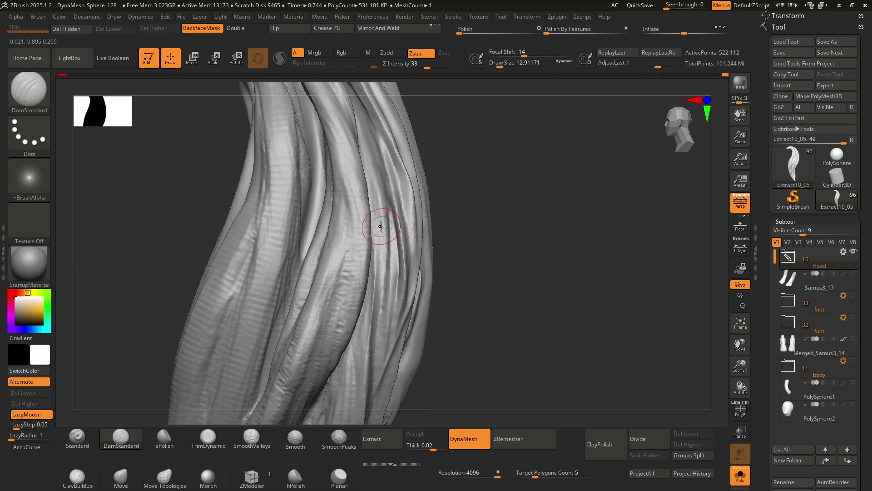
pyautogui.moveTo(387, 314)
pyautogui.mouseDown(button='right')
pyautogui.moveTo(391, 251)
pyautogui.moveTo(412, 248)
pyautogui.moveTo(418, 255)
pyautogui.mouseUp(button='right')
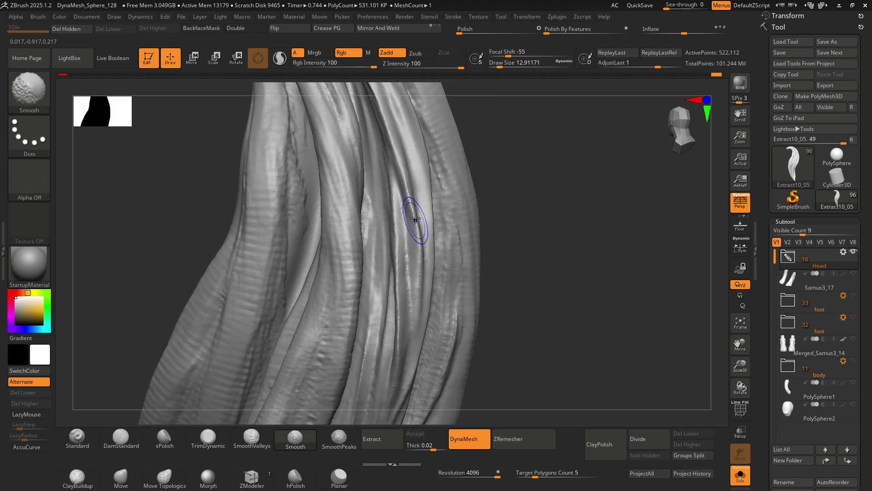
# Shift-smooth the rough ridges between grooves on the lower lock, orbiting between passes
pyautogui.moveTo(417, 295)
pyautogui.mouseDown(button='right')
pyautogui.moveTo(415, 238)
pyautogui.moveTo(424, 229)
pyautogui.mouseUp(button='right')
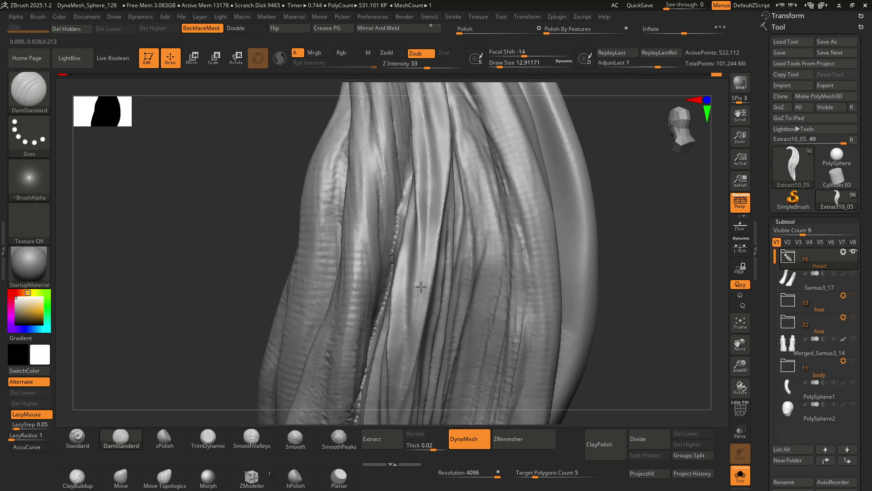
pyautogui.moveTo(414, 312)
pyautogui.mouseDown(button='right')
pyautogui.moveTo(434, 228)
pyautogui.moveTo(418, 242)
pyautogui.moveTo(428, 289)
pyautogui.moveTo(407, 259)
pyautogui.moveTo(432, 254)
pyautogui.moveTo(411, 220)
pyautogui.moveTo(418, 208)
pyautogui.moveTo(403, 198)
pyautogui.moveTo(423, 237)
pyautogui.moveTo(440, 241)
pyautogui.moveTo(401, 228)
pyautogui.mouseUp(button='right')
pyautogui.press('shift')
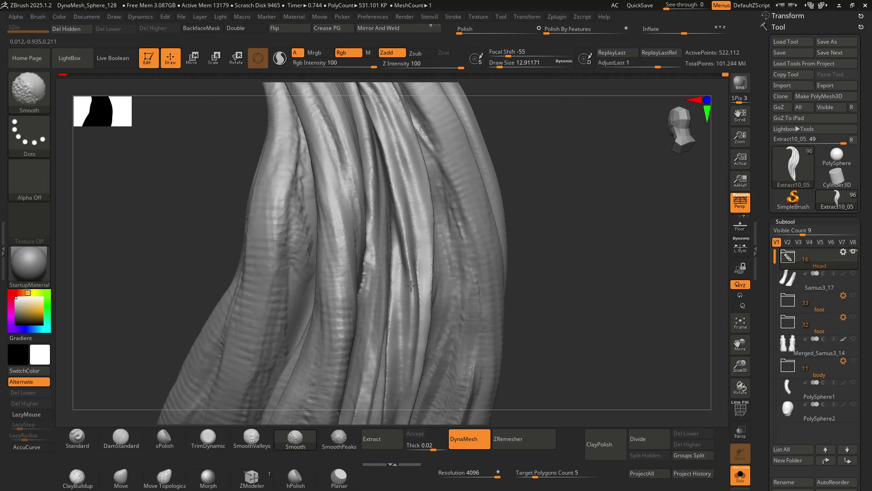
pyautogui.moveTo(415, 303)
pyautogui.mouseDown(button='right')
pyautogui.moveTo(391, 248)
pyautogui.moveTo(396, 302)
pyautogui.moveTo(418, 285)
pyautogui.mouseUp(button='right')
pyautogui.press('shift')
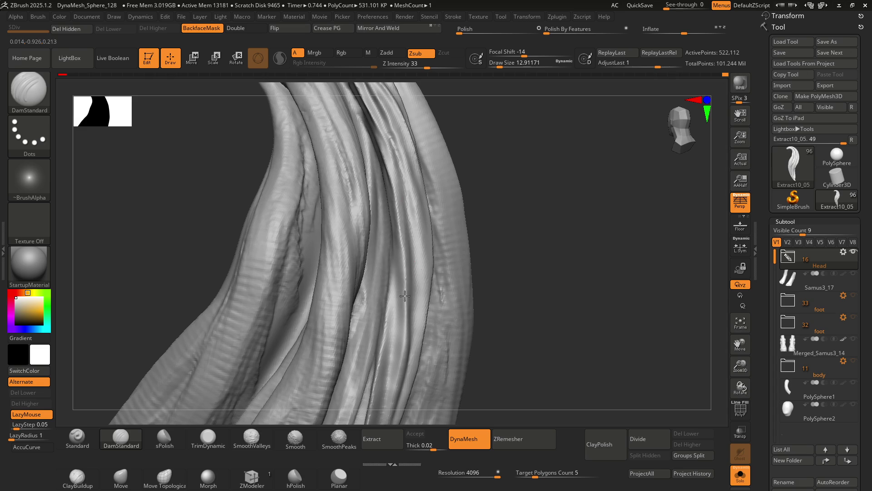
# Orbit around the hair lock's strands to bring the upper curl into view
pyautogui.moveTo(403, 308); pyautogui.dragTo(404, 218, button='right')
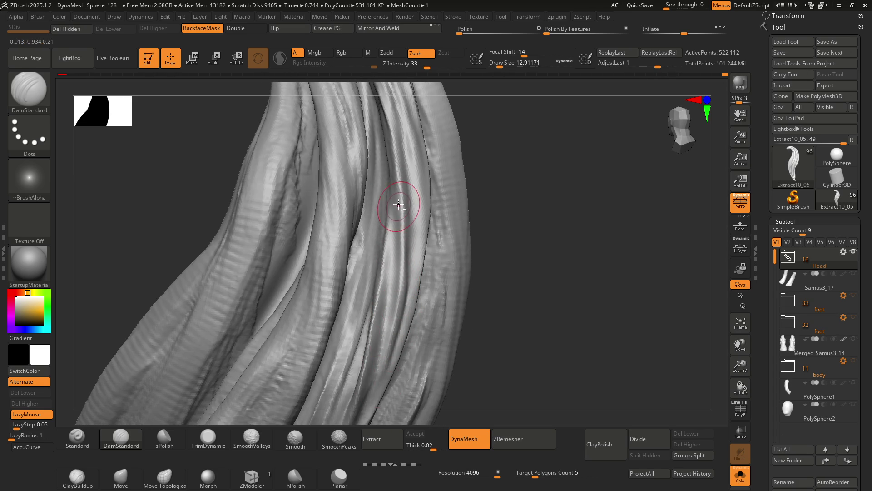
pyautogui.moveTo(398, 245); pyautogui.dragTo(409, 218, button='right')
pyautogui.moveTo(389, 165); pyautogui.dragTo(381, 131, button='right')
pyautogui.moveTo(400, 198)
pyautogui.mouseDown(button='right')
pyautogui.moveTo(395, 288)
pyautogui.moveTo(381, 200)
pyautogui.mouseUp(button='right')
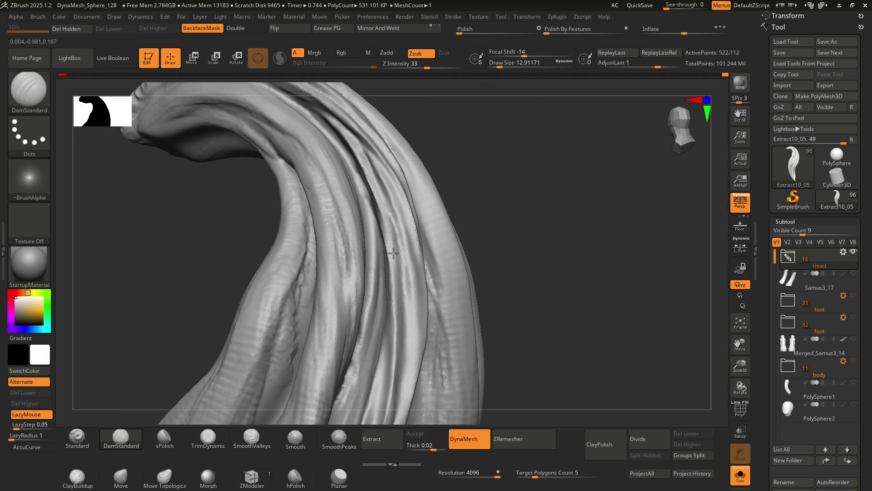
pyautogui.moveTo(404, 258)
pyautogui.mouseDown(button='right')
pyautogui.moveTo(390, 276)
pyautogui.moveTo(385, 246)
pyautogui.mouseUp(button='right')
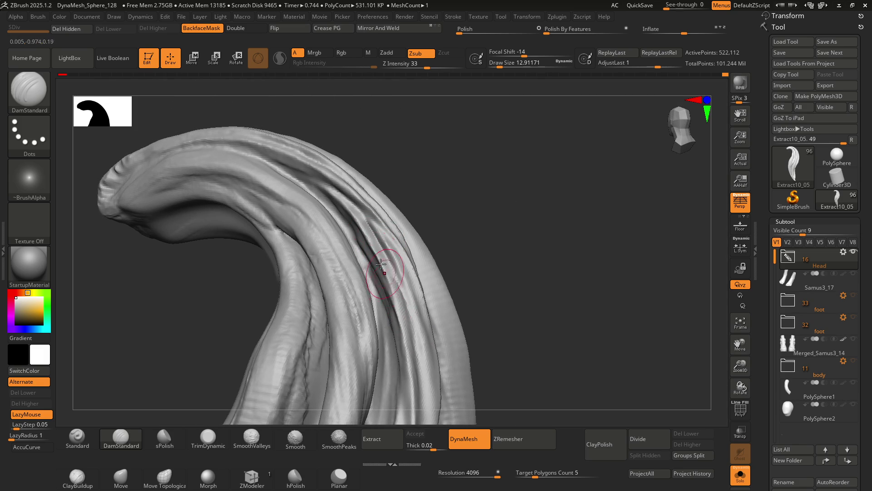
pyautogui.moveTo(407, 360)
pyautogui.mouseDown(button='right')
pyautogui.moveTo(401, 257)
pyautogui.moveTo(395, 288)
pyautogui.moveTo(388, 259)
pyautogui.moveTo(398, 226)
pyautogui.moveTo(389, 259)
pyautogui.mouseUp(button='right')
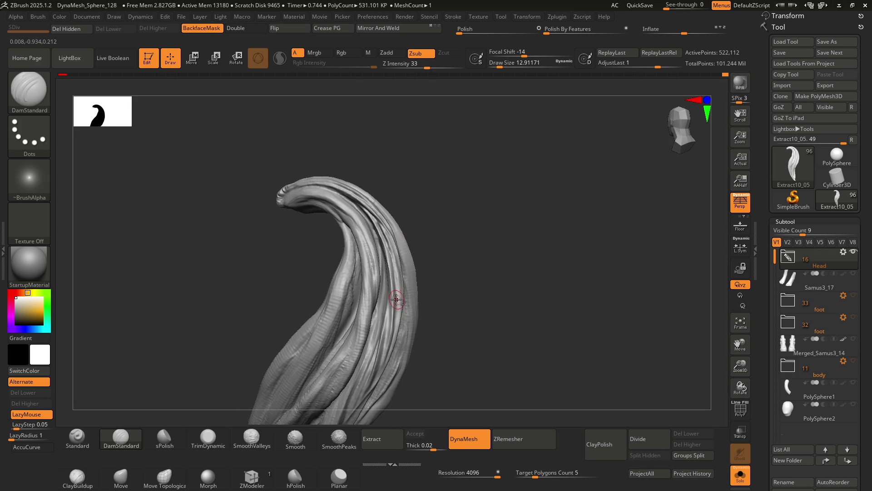
pyautogui.moveTo(397, 298); pyautogui.dragTo(376, 233, button='right')
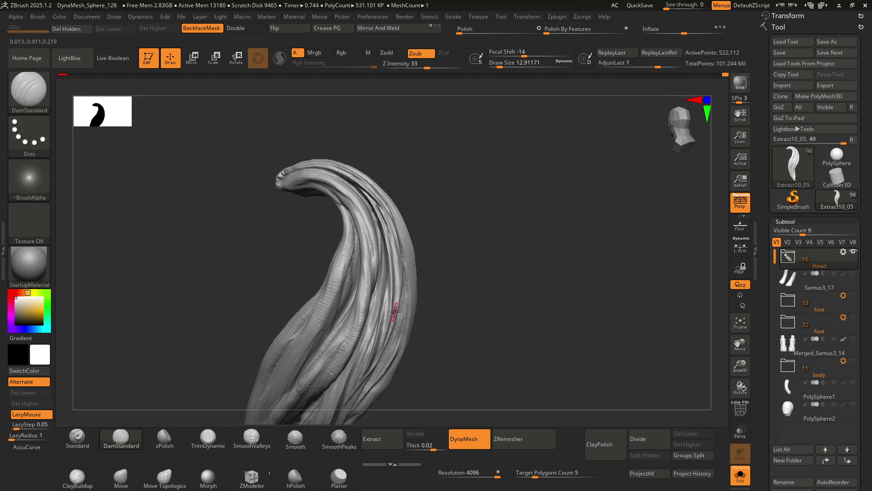
pyautogui.moveTo(393, 293)
pyautogui.mouseDown(button='right')
pyautogui.moveTo(387, 256)
pyautogui.moveTo(386, 272)
pyautogui.mouseUp(button='right')
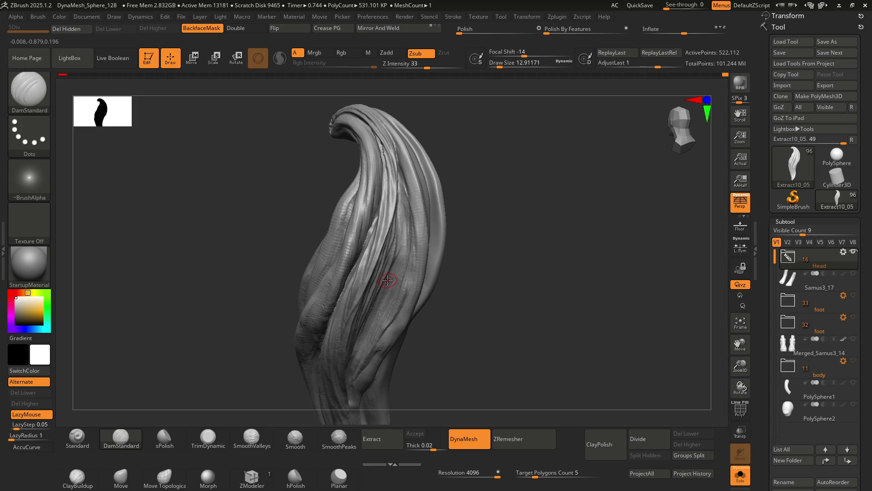
pyautogui.moveTo(391, 277)
pyautogui.mouseDown(button='right')
pyautogui.moveTo(399, 231)
pyautogui.moveTo(376, 237)
pyautogui.moveTo(380, 250)
pyautogui.moveTo(396, 223)
pyautogui.mouseUp(button='right')
# Shift-smooth the curled tip and carve a thin DamStandard groove along the strand
pyautogui.press('ctrl')
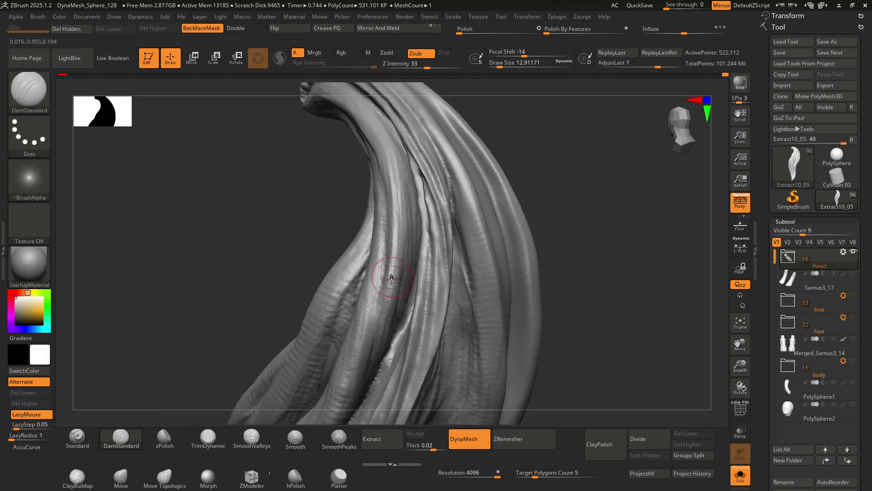
pyautogui.moveTo(384, 190)
pyautogui.mouseDown(button='right')
pyautogui.moveTo(397, 197)
pyautogui.moveTo(389, 190)
pyautogui.moveTo(391, 215)
pyautogui.moveTo(373, 228)
pyautogui.moveTo(341, 190)
pyautogui.mouseUp(button='right')
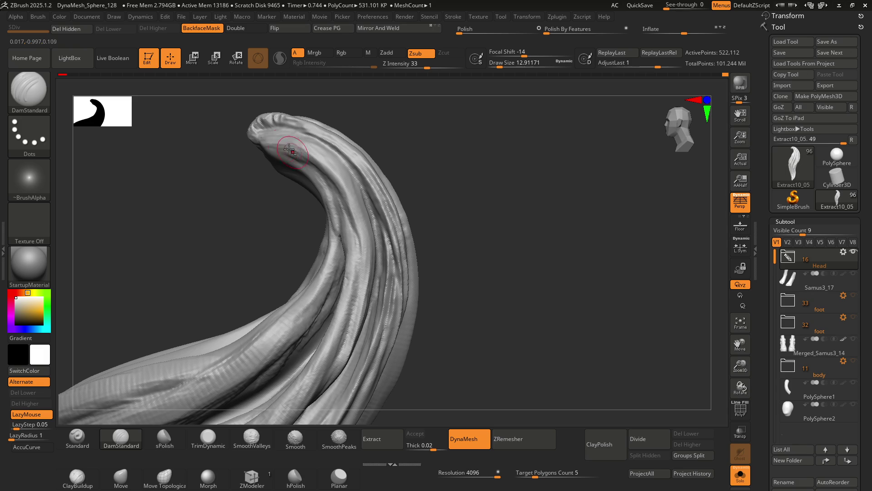
pyautogui.moveTo(333, 176)
pyautogui.mouseDown(button='right')
pyautogui.moveTo(348, 130)
pyautogui.moveTo(282, 137)
pyautogui.mouseUp(button='right')
pyautogui.moveTo(256, 138)
pyautogui.mouseDown()
pyautogui.moveTo(292, 156)
pyautogui.moveTo(330, 194)
pyautogui.mouseUp()
pyautogui.moveTo(360, 221)
pyautogui.mouseDown()
pyautogui.moveTo(359, 247)
pyautogui.moveTo(369, 279)
pyautogui.moveTo(363, 254)
pyautogui.moveTo(377, 273)
pyautogui.mouseUp()
pyautogui.moveTo(376, 273)
pyautogui.mouseDown(button='right')
pyautogui.moveTo(354, 253)
pyautogui.moveTo(352, 234)
pyautogui.mouseUp(button='right')
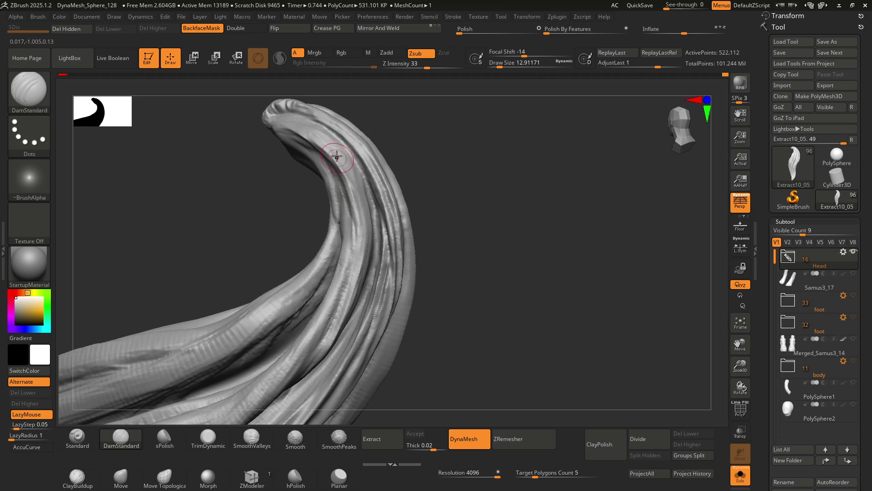
pyautogui.moveTo(356, 278)
pyautogui.mouseDown(button='right')
pyautogui.moveTo(341, 252)
pyautogui.moveTo(360, 273)
pyautogui.mouseUp(button='right')
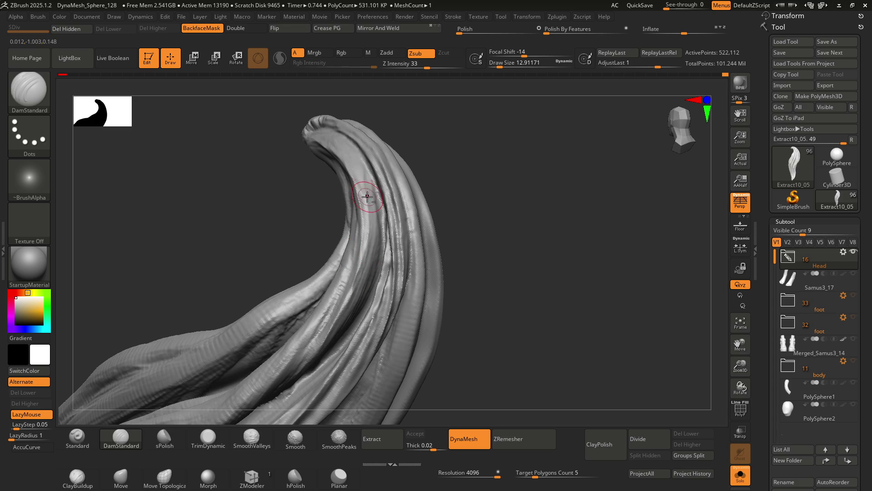
pyautogui.moveTo(378, 222); pyautogui.dragTo(378, 229)
pyautogui.moveTo(364, 255); pyautogui.dragTo(376, 223, button='right')
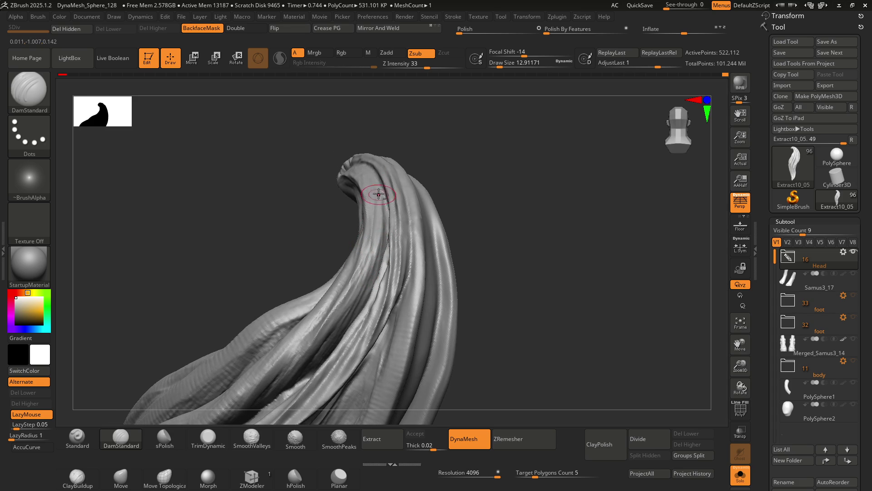
# Orbit the ponytail lock through side, curled-hook and upright front views
pyautogui.keyDown('alt'); pyautogui.moveTo(357, 287); pyautogui.dragTo(375, 218, button='right'); pyautogui.keyUp('alt')
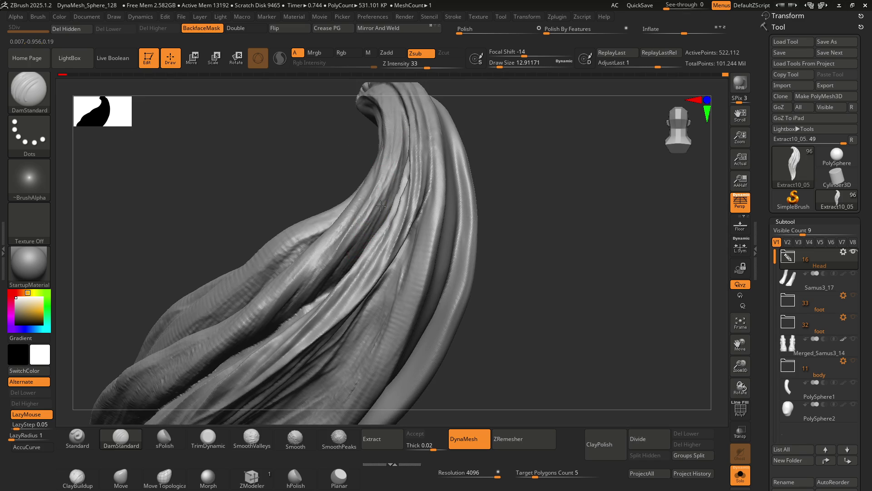
pyautogui.moveTo(402, 156)
pyautogui.mouseDown(button='right')
pyautogui.moveTo(367, 229)
pyautogui.moveTo(348, 201)
pyautogui.mouseUp(button='right')
pyautogui.moveTo(349, 240)
pyautogui.mouseDown(button='right')
pyautogui.moveTo(394, 236)
pyautogui.moveTo(398, 246)
pyautogui.moveTo(367, 159)
pyautogui.mouseUp(button='right')
pyautogui.moveTo(371, 190)
pyautogui.mouseDown(button='right')
pyautogui.moveTo(382, 237)
pyautogui.moveTo(389, 232)
pyautogui.moveTo(335, 190)
pyautogui.moveTo(366, 222)
pyautogui.moveTo(333, 241)
pyautogui.moveTo(323, 196)
pyautogui.mouseUp(button='right')
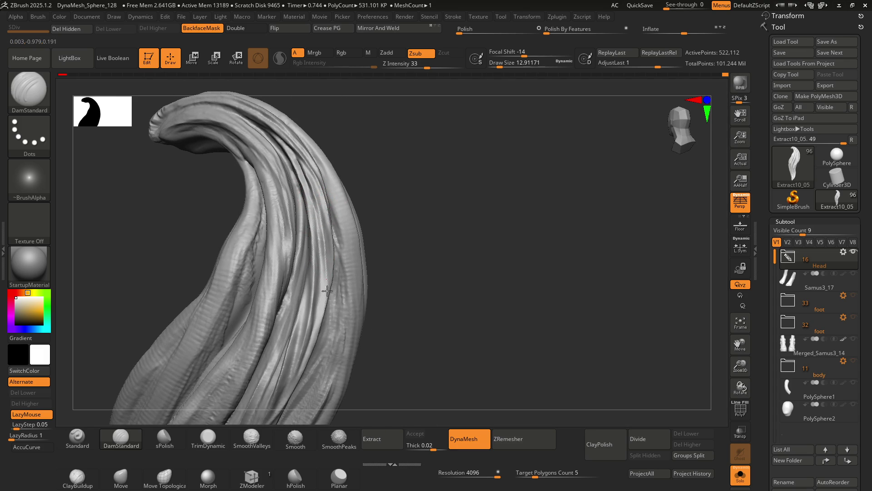
pyautogui.moveTo(324, 252); pyautogui.dragTo(325, 234, button='right')
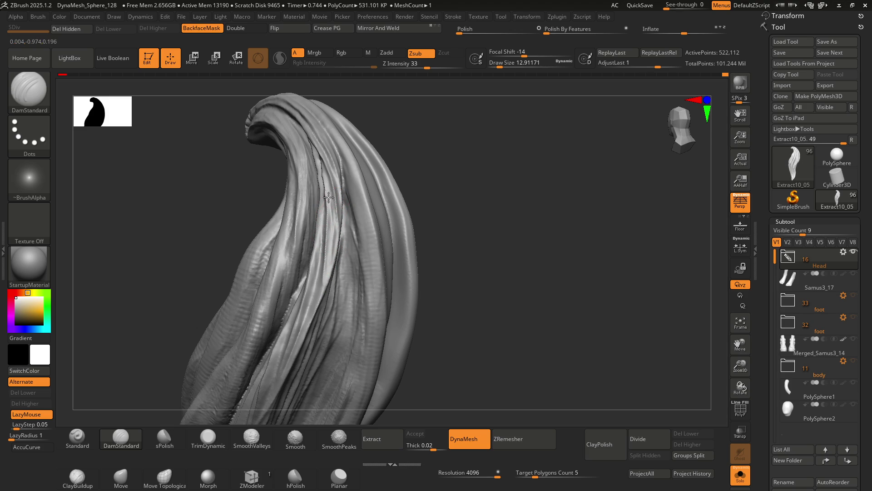
pyautogui.moveTo(328, 255)
pyautogui.mouseDown(button='right')
pyautogui.moveTo(317, 253)
pyautogui.moveTo(330, 273)
pyautogui.moveTo(313, 275)
pyautogui.moveTo(322, 234)
pyautogui.moveTo(354, 228)
pyautogui.moveTo(356, 250)
pyautogui.moveTo(359, 223)
pyautogui.moveTo(341, 234)
pyautogui.moveTo(345, 226)
pyautogui.moveTo(375, 230)
pyautogui.moveTo(340, 248)
pyautogui.moveTo(383, 247)
pyautogui.moveTo(325, 253)
pyautogui.moveTo(350, 269)
pyautogui.moveTo(332, 238)
pyautogui.moveTo(360, 255)
pyautogui.moveTo(313, 245)
pyautogui.moveTo(321, 244)
pyautogui.moveTo(313, 236)
pyautogui.moveTo(347, 233)
pyautogui.moveTo(331, 254)
pyautogui.moveTo(335, 206)
pyautogui.moveTo(335, 253)
pyautogui.moveTo(355, 240)
pyautogui.moveTo(344, 210)
pyautogui.mouseUp(button='right')
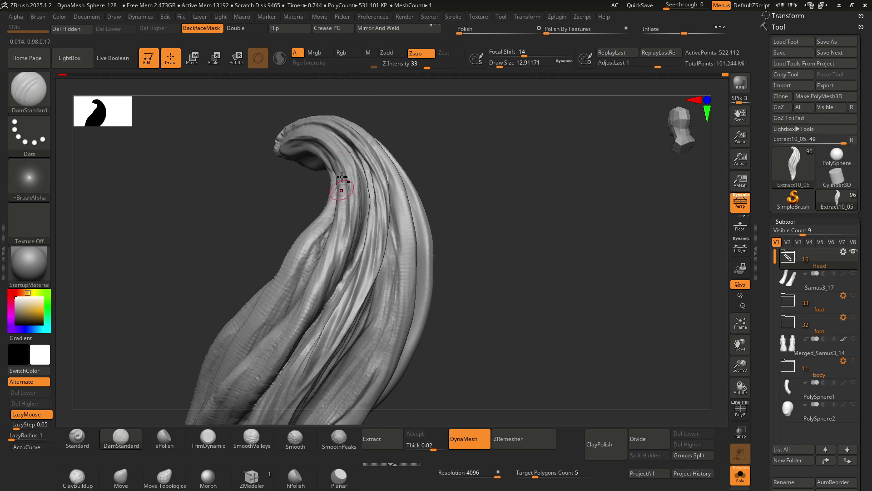
pyautogui.moveTo(338, 259)
pyautogui.mouseDown(button='right')
pyautogui.moveTo(364, 171)
pyautogui.moveTo(359, 207)
pyautogui.moveTo(379, 230)
pyautogui.moveTo(362, 176)
pyautogui.mouseUp(button='right')
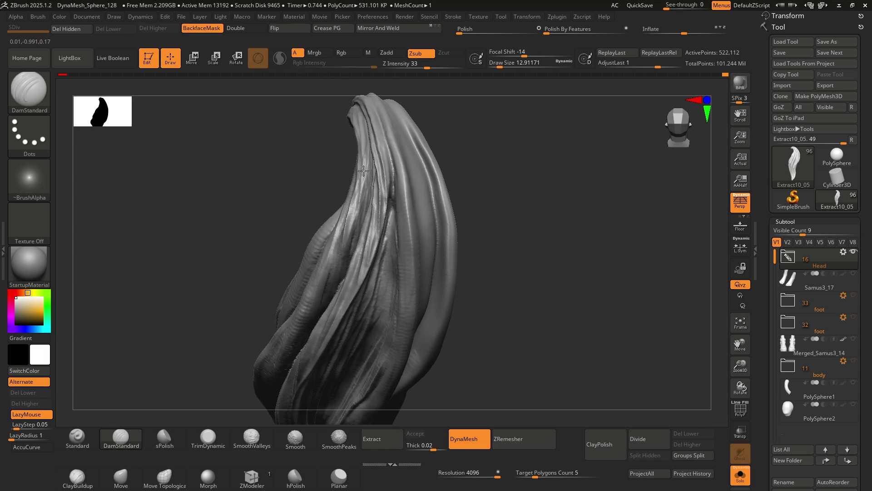
pyautogui.moveTo(349, 215); pyautogui.dragTo(331, 186, button='right')
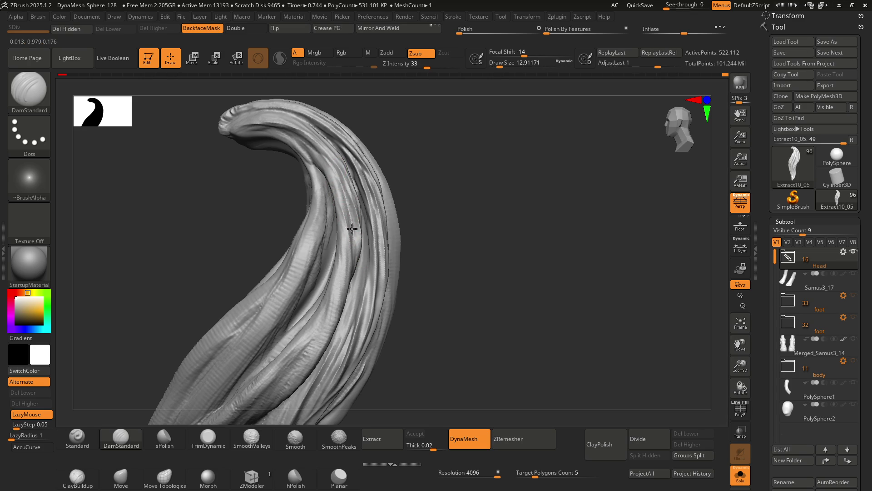
pyautogui.moveTo(347, 241)
pyautogui.mouseDown(button='right')
pyautogui.moveTo(318, 226)
pyautogui.moveTo(304, 168)
pyautogui.moveTo(354, 226)
pyautogui.moveTo(327, 204)
pyautogui.moveTo(346, 213)
pyautogui.moveTo(341, 208)
pyautogui.moveTo(352, 206)
pyautogui.moveTo(337, 166)
pyautogui.mouseUp(button='right')
# Carve thin DamStandard grooves between strands along the inner bend below the curled tip
pyautogui.press('ctrl')
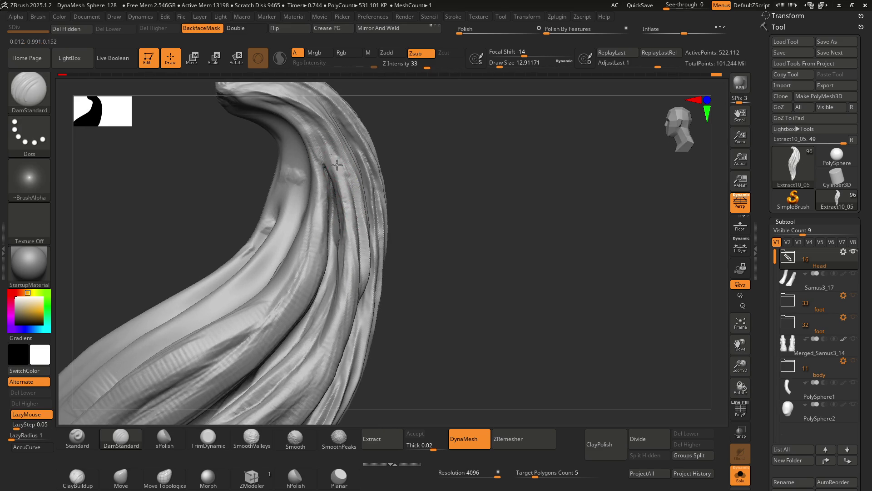
pyautogui.moveTo(349, 240); pyautogui.dragTo(346, 188, button='right')
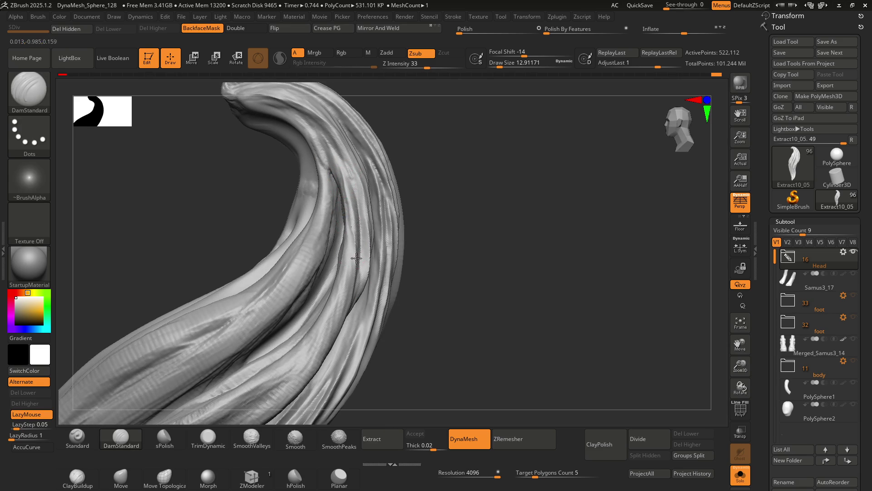
pyautogui.moveTo(358, 282)
pyautogui.mouseDown(button='right')
pyautogui.moveTo(357, 205)
pyautogui.moveTo(367, 250)
pyautogui.moveTo(344, 205)
pyautogui.mouseUp(button='right')
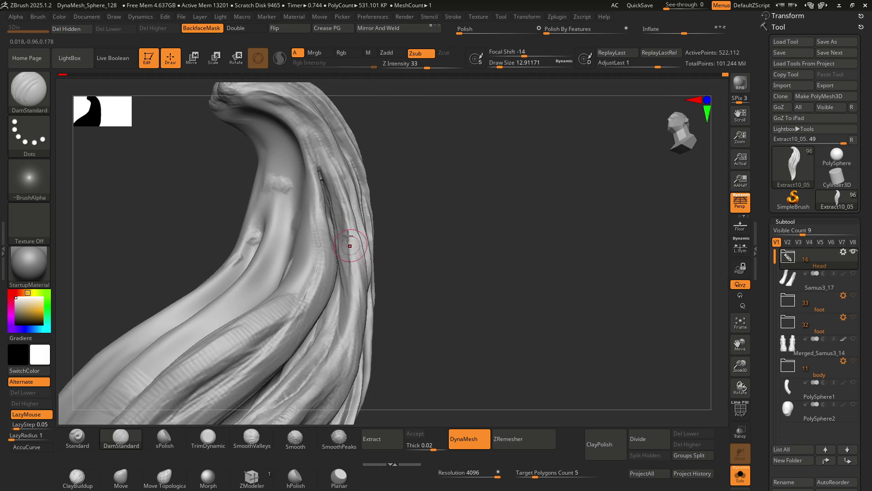
pyautogui.moveTo(360, 277)
pyautogui.mouseDown(button='right')
pyautogui.moveTo(356, 247)
pyautogui.moveTo(366, 241)
pyautogui.mouseUp(button='right')
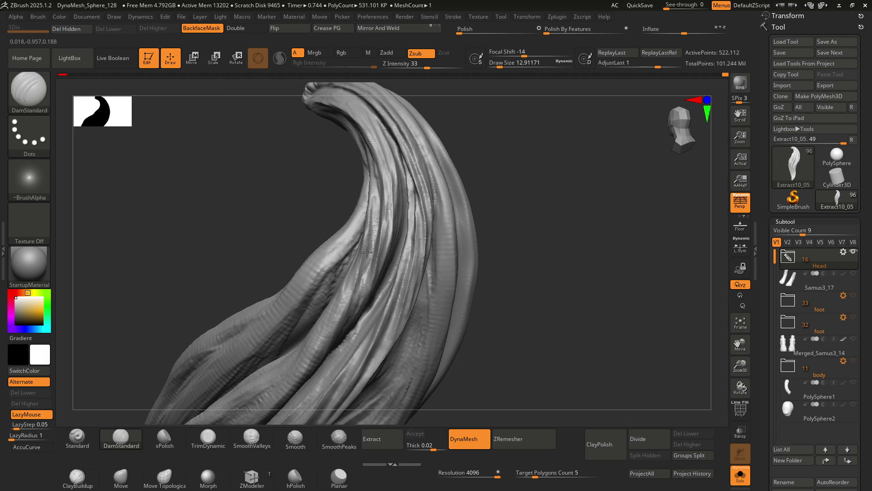
pyautogui.moveTo(365, 235)
pyautogui.mouseDown(button='right')
pyautogui.moveTo(361, 269)
pyautogui.moveTo(342, 224)
pyautogui.moveTo(370, 244)
pyautogui.moveTo(383, 211)
pyautogui.mouseUp(button='right')
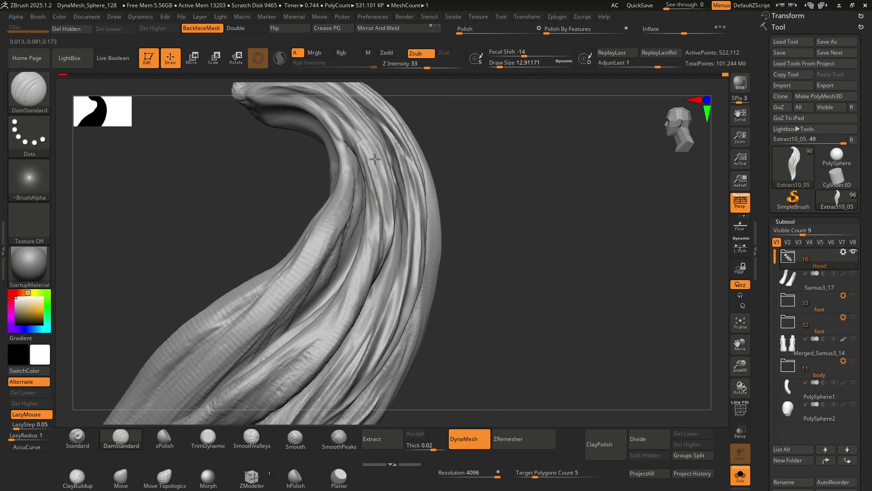
pyautogui.moveTo(382, 275)
pyautogui.mouseDown(button='right')
pyautogui.moveTo(395, 230)
pyautogui.moveTo(388, 187)
pyautogui.moveTo(395, 200)
pyautogui.mouseUp(button='right')
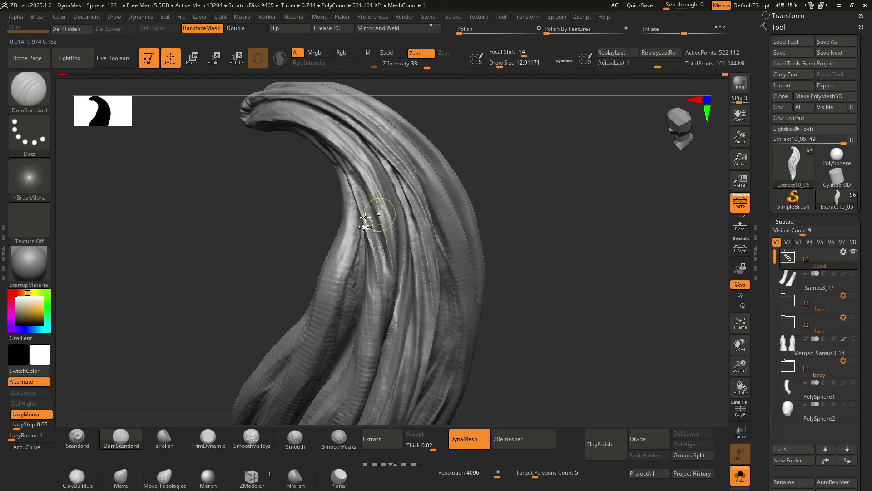
pyautogui.press('ctrl')
pyautogui.moveTo(384, 234); pyautogui.dragTo(362, 154, button='right')
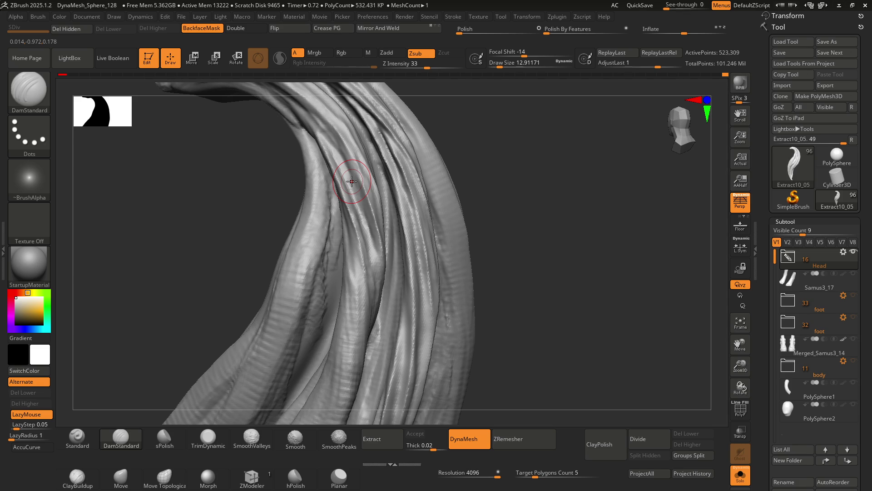
pyautogui.moveTo(352, 238)
pyautogui.mouseDown(button='right')
pyautogui.moveTo(359, 210)
pyautogui.moveTo(375, 220)
pyautogui.moveTo(353, 205)
pyautogui.moveTo(360, 214)
pyautogui.moveTo(354, 229)
pyautogui.moveTo(343, 200)
pyautogui.moveTo(337, 214)
pyautogui.moveTo(369, 219)
pyautogui.moveTo(357, 224)
pyautogui.moveTo(346, 214)
pyautogui.moveTo(351, 250)
pyautogui.moveTo(364, 244)
pyautogui.moveTo(366, 261)
pyautogui.moveTo(335, 232)
pyautogui.moveTo(350, 194)
pyautogui.moveTo(358, 237)
pyautogui.moveTo(332, 218)
pyautogui.moveTo(357, 235)
pyautogui.moveTo(350, 237)
pyautogui.moveTo(380, 230)
pyautogui.moveTo(367, 234)
pyautogui.mouseUp(button='right')
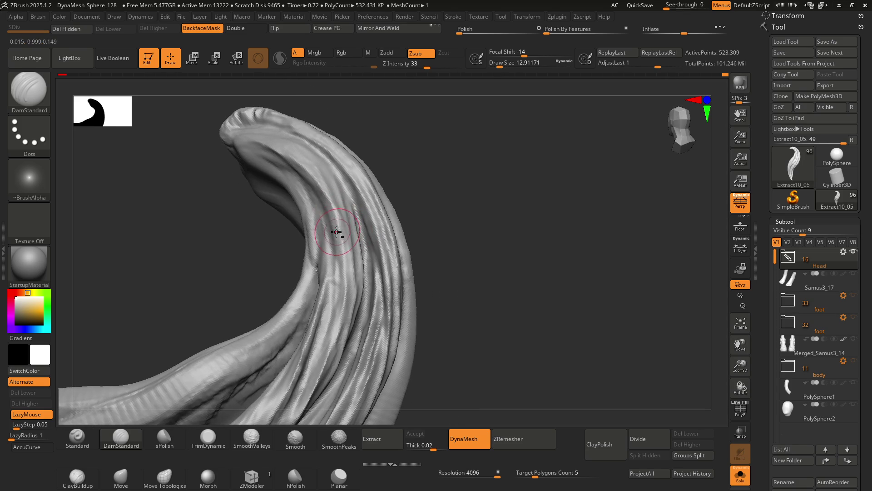
pyautogui.moveTo(341, 314)
pyautogui.mouseDown(button='right')
pyautogui.moveTo(336, 295)
pyautogui.moveTo(345, 289)
pyautogui.mouseUp(button='right')
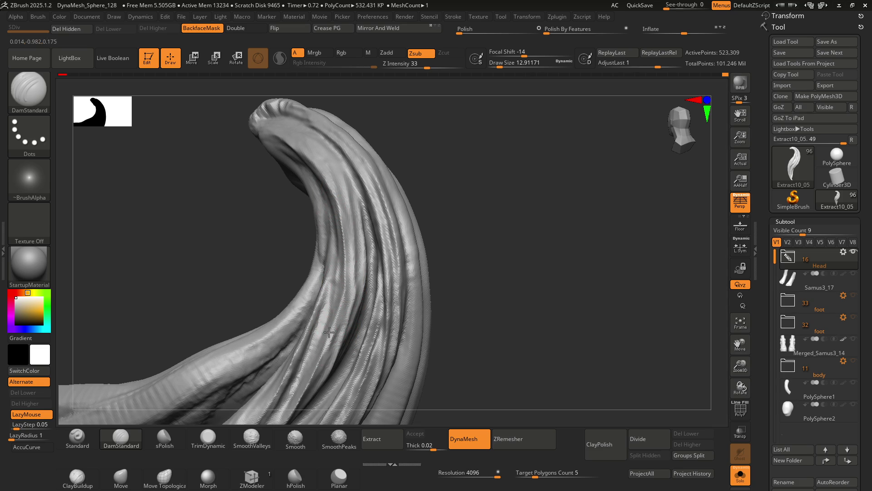
pyautogui.moveTo(344, 252)
pyautogui.mouseDown(button='right')
pyautogui.moveTo(325, 266)
pyautogui.moveTo(338, 259)
pyautogui.mouseUp(button='right')
pyautogui.moveTo(342, 228)
pyautogui.mouseDown(button='right')
pyautogui.moveTo(334, 218)
pyautogui.moveTo(361, 238)
pyautogui.moveTo(349, 258)
pyautogui.mouseUp(button='right')
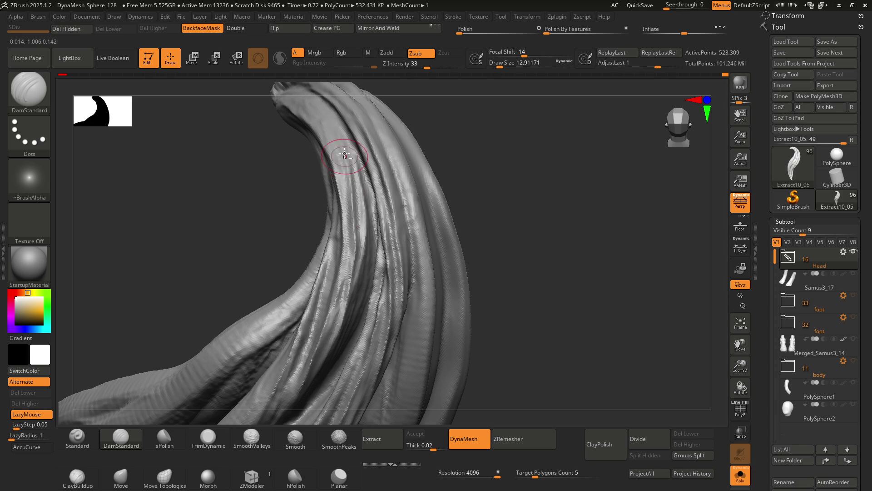
pyautogui.moveTo(356, 210); pyautogui.dragTo(362, 217, button='right')
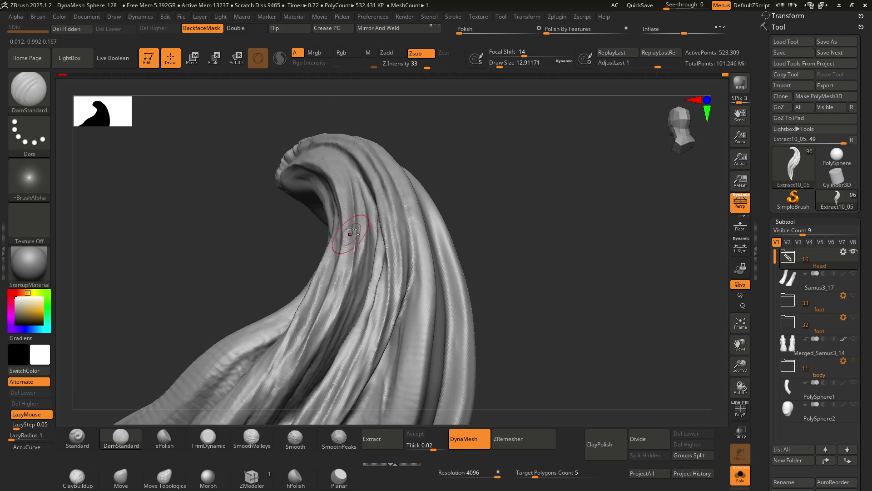
pyautogui.moveTo(346, 265)
pyautogui.mouseDown(button='right')
pyautogui.moveTo(370, 205)
pyautogui.moveTo(360, 253)
pyautogui.moveTo(338, 261)
pyautogui.mouseUp(button='right')
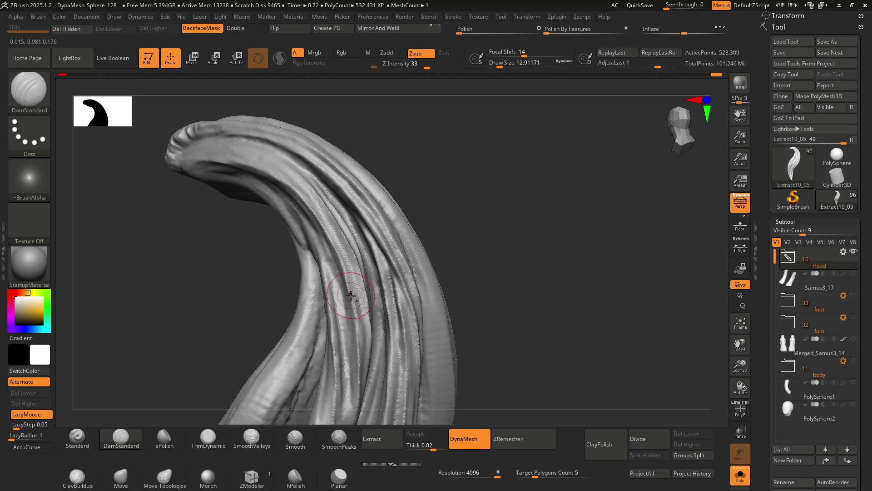
pyautogui.moveTo(357, 296); pyautogui.dragTo(334, 239, button='right')
pyautogui.moveTo(340, 336); pyautogui.dragTo(343, 308)
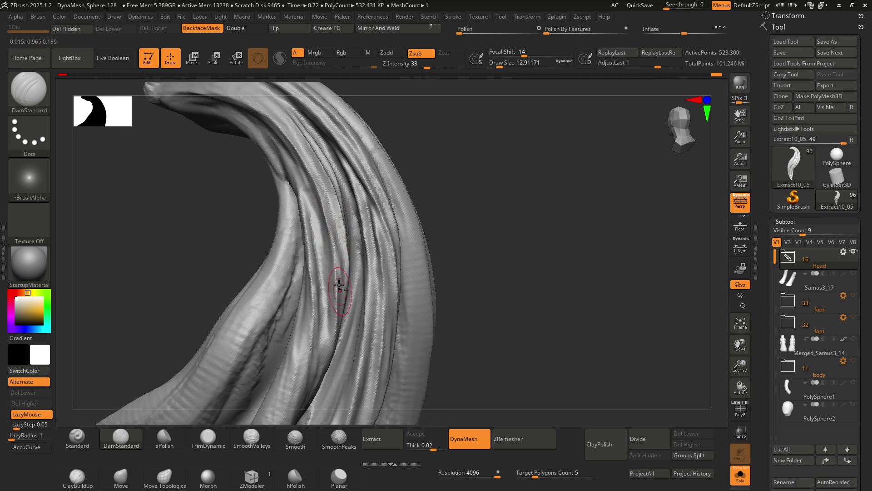
pyautogui.moveTo(345, 290); pyautogui.dragTo(328, 212, button='right')
pyautogui.moveTo(329, 221); pyautogui.dragTo(329, 212)
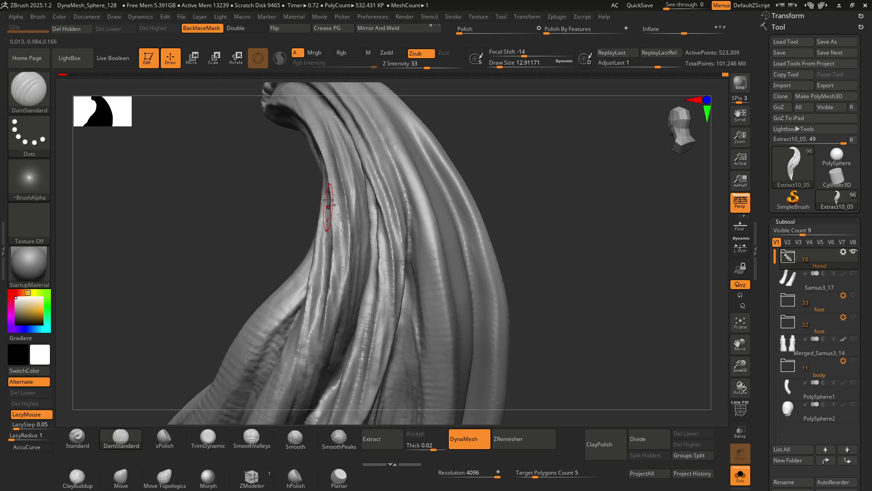
pyautogui.moveTo(333, 258); pyautogui.dragTo(325, 208, button='right')
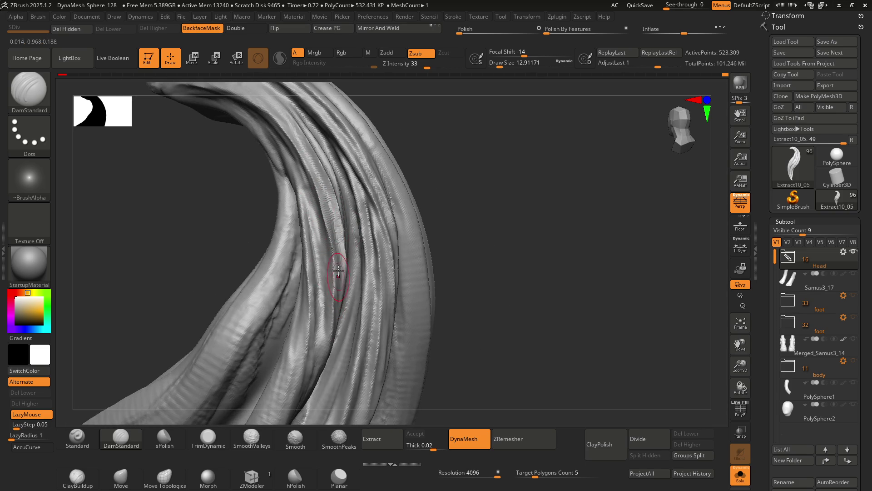
pyautogui.moveTo(337, 289); pyautogui.dragTo(328, 214, button='right')
# Shift-smooth patches of the hair lock while orbiting to a front view
pyautogui.press('ctrl')
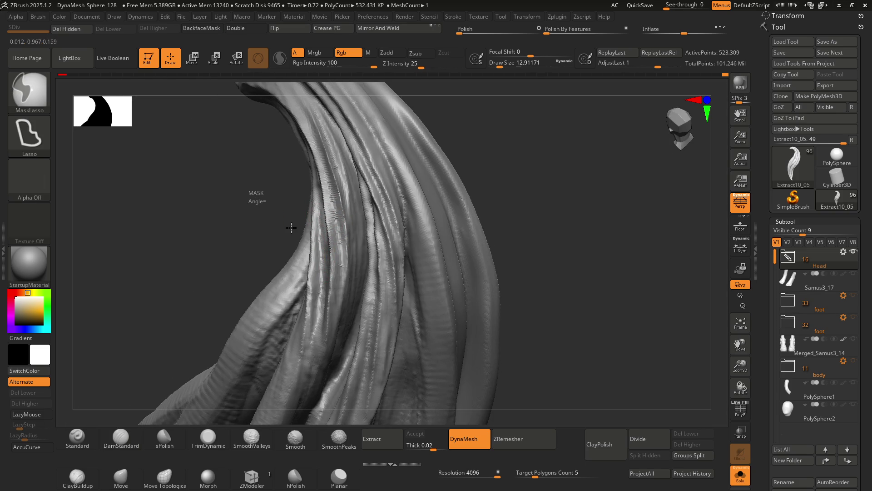
pyautogui.moveTo(329, 197)
pyautogui.mouseDown(button='right')
pyautogui.moveTo(341, 193)
pyautogui.moveTo(291, 175)
pyautogui.mouseUp(button='right')
pyautogui.press('shift')
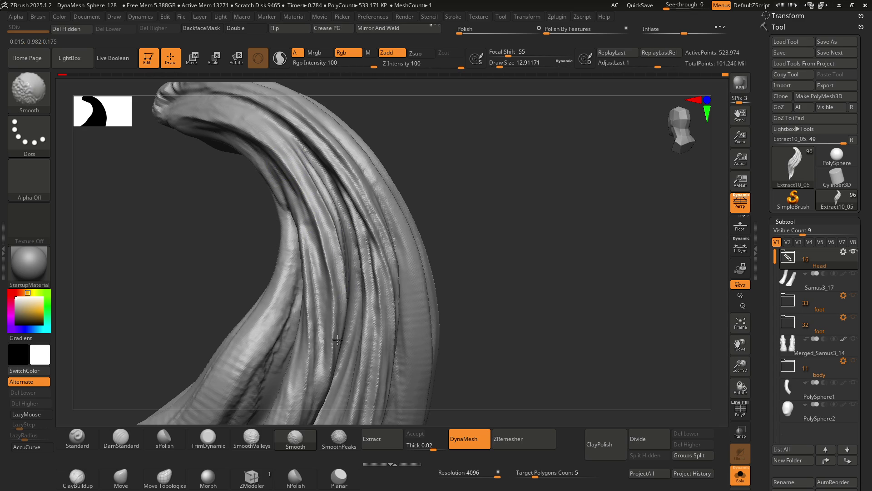
pyautogui.moveTo(324, 274); pyautogui.dragTo(333, 253, button='right')
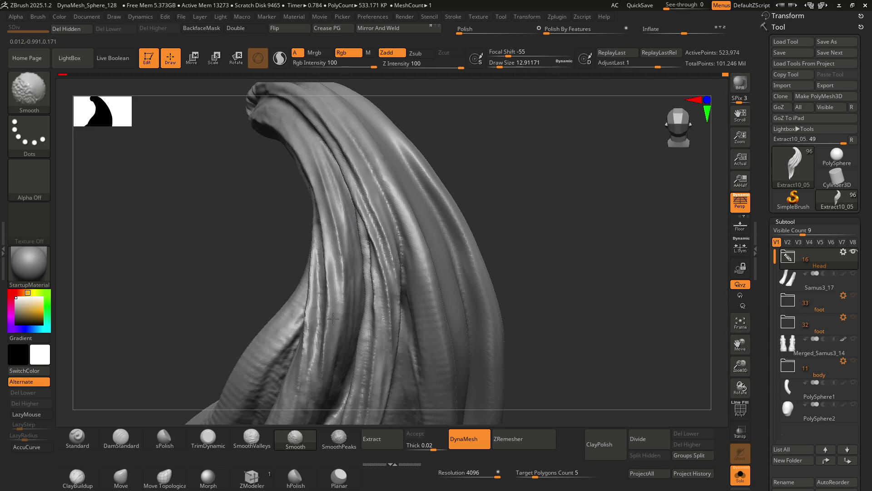
# Select the DamStandard brush with B, D, S and inspect the strand
pyautogui.press('b')
pyautogui.press('d')
pyautogui.press('s')
pyautogui.moveTo(282, 244)
pyautogui.mouseDown(button='right')
pyautogui.moveTo(318, 237)
pyautogui.moveTo(357, 292)
pyautogui.moveTo(339, 236)
pyautogui.moveTo(361, 292)
pyautogui.moveTo(334, 179)
pyautogui.moveTo(356, 269)
pyautogui.moveTo(341, 259)
pyautogui.moveTo(323, 280)
pyautogui.moveTo(333, 202)
pyautogui.moveTo(342, 264)
pyautogui.mouseUp(button='right')
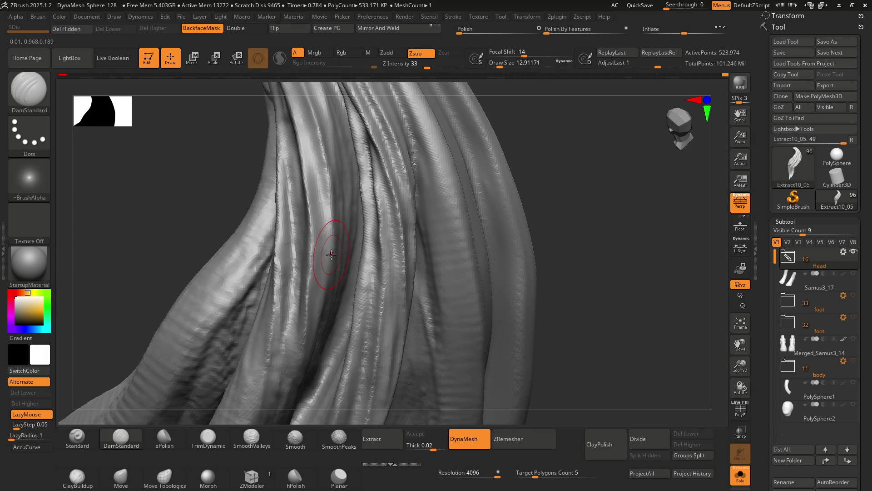
# Zoom in on the strands, drop Draw Size to about 6.58, and inspect the grooves
pyautogui.moveTo(334, 234)
pyautogui.keyDown('ctrl'); pyautogui.mouseDown(button='right')
pyautogui.moveTo(323, 208)
pyautogui.moveTo(335, 259)
pyautogui.moveTo(321, 255)
pyautogui.moveTo(329, 254)
pyautogui.moveTo(319, 213)
pyautogui.mouseUp(button='right'); pyautogui.keyUp('ctrl')
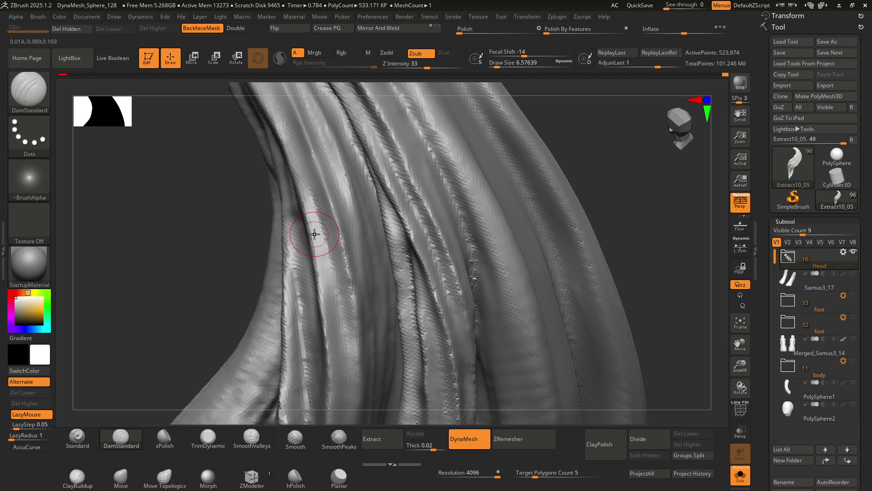
pyautogui.moveTo(298, 230)
pyautogui.mouseDown(button='right')
pyautogui.moveTo(331, 237)
pyautogui.moveTo(329, 250)
pyautogui.moveTo(329, 230)
pyautogui.mouseUp(button='right')
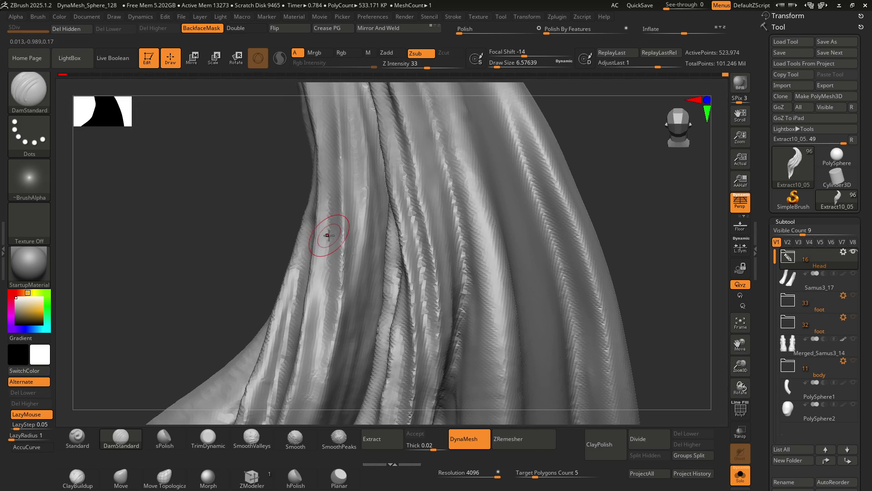
pyautogui.moveTo(328, 237); pyautogui.dragTo(340, 248, button='right')
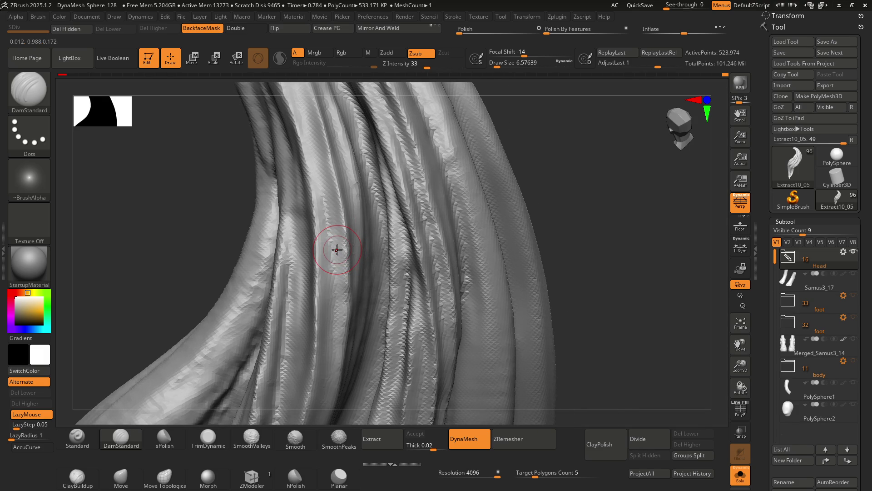
pyautogui.moveTo(335, 253)
pyautogui.mouseDown(button='right')
pyautogui.moveTo(351, 209)
pyautogui.moveTo(343, 214)
pyautogui.moveTo(342, 202)
pyautogui.moveTo(339, 228)
pyautogui.moveTo(327, 200)
pyautogui.moveTo(335, 236)
pyautogui.mouseUp(button='right')
pyautogui.moveTo(326, 205); pyautogui.dragTo(321, 189, button='right')
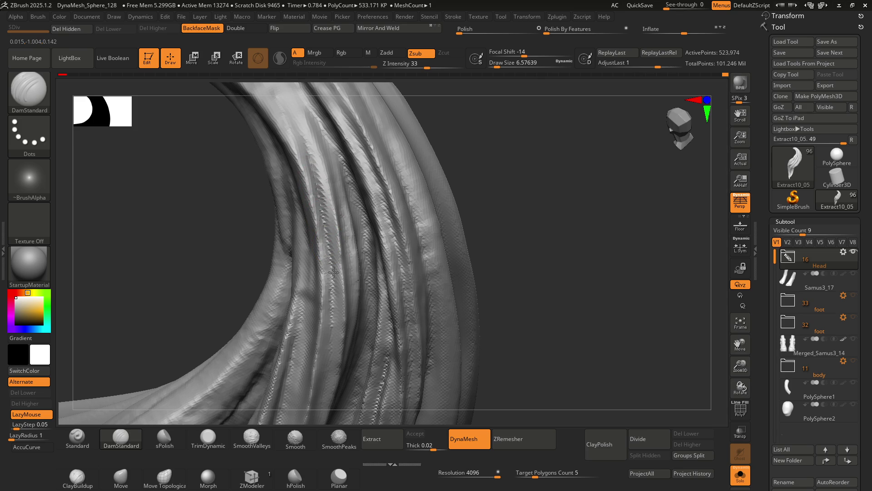
# Shrink the brush to about 6.6 and carve a new groove down the strand's inner side
pyautogui.moveTo(327, 272); pyautogui.dragTo(329, 240, button='right')
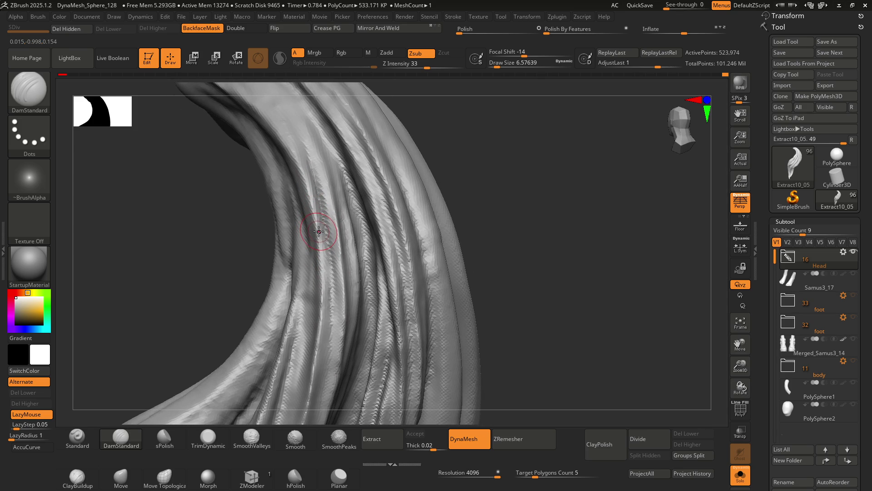
pyautogui.moveTo(327, 223)
pyautogui.mouseDown(button='right')
pyautogui.moveTo(332, 251)
pyautogui.moveTo(337, 233)
pyautogui.moveTo(314, 222)
pyautogui.mouseUp(button='right')
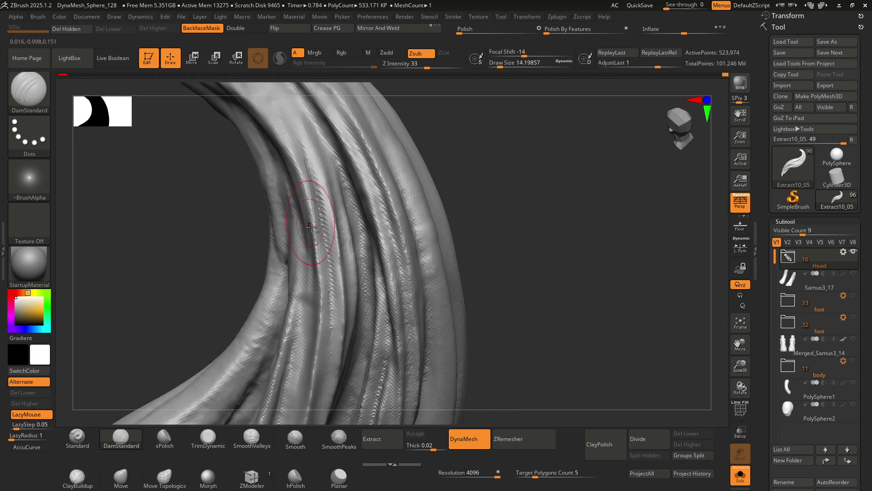
pyautogui.moveTo(328, 272); pyautogui.dragTo(333, 263, button='right')
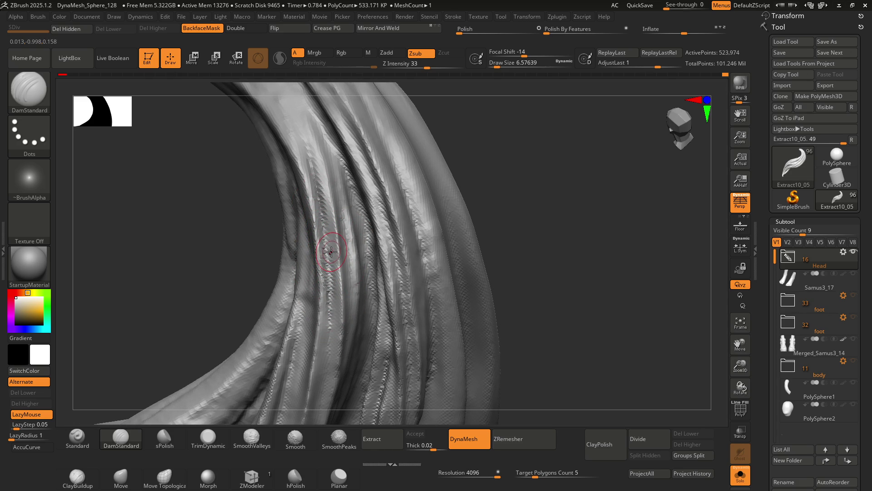
pyautogui.moveTo(330, 240); pyautogui.dragTo(319, 253, button='right')
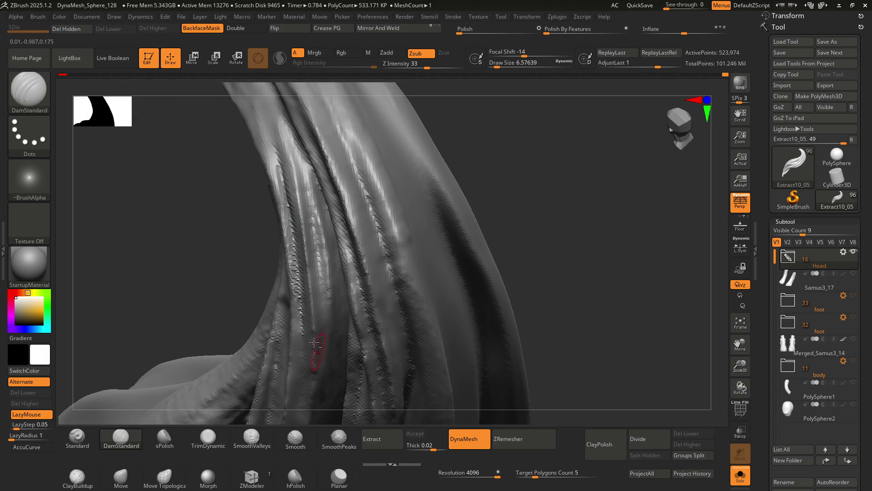
pyautogui.moveTo(301, 170); pyautogui.dragTo(326, 291)
pyautogui.moveTo(302, 253)
pyautogui.mouseDown(button='right')
pyautogui.moveTo(312, 244)
pyautogui.moveTo(321, 260)
pyautogui.moveTo(305, 250)
pyautogui.moveTo(321, 259)
pyautogui.moveTo(322, 234)
pyautogui.moveTo(316, 263)
pyautogui.moveTo(296, 278)
pyautogui.moveTo(307, 221)
pyautogui.moveTo(301, 245)
pyautogui.moveTo(317, 228)
pyautogui.moveTo(295, 196)
pyautogui.mouseUp(button='right')
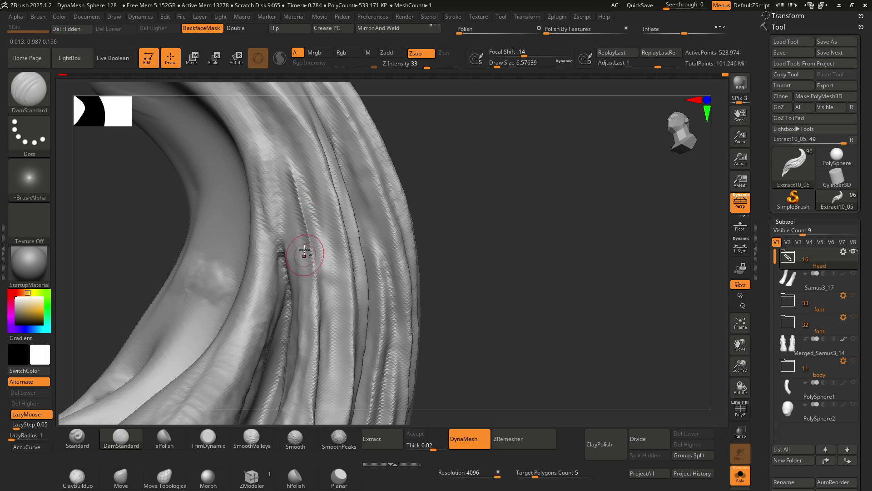
pyautogui.moveTo(318, 292)
pyautogui.mouseDown(button='right')
pyautogui.moveTo(333, 283)
pyautogui.moveTo(318, 200)
pyautogui.moveTo(335, 218)
pyautogui.moveTo(335, 236)
pyautogui.moveTo(366, 224)
pyautogui.moveTo(362, 214)
pyautogui.moveTo(351, 224)
pyautogui.moveTo(348, 207)
pyautogui.moveTo(335, 241)
pyautogui.moveTo(327, 220)
pyautogui.mouseUp(button='right')
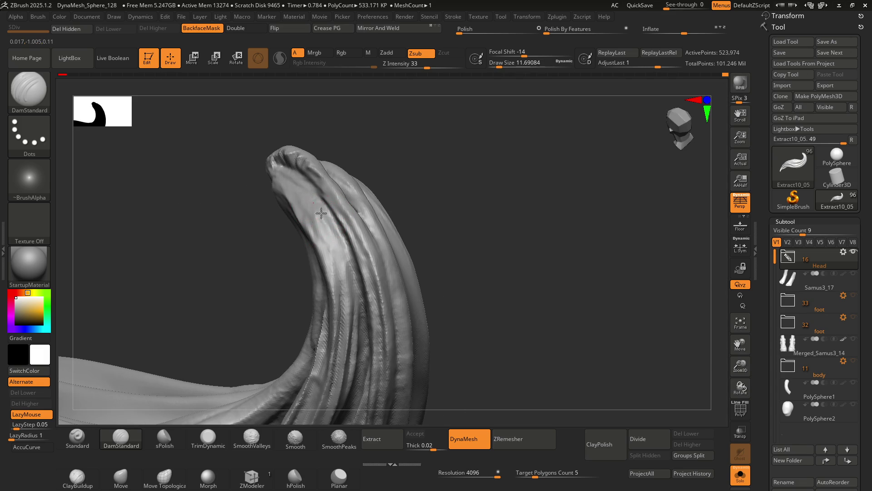
# Carve and deepen DamStandard grooves near the strand's curled tip
pyautogui.moveTo(343, 271)
pyautogui.mouseDown(button='right')
pyautogui.moveTo(323, 210)
pyautogui.moveTo(350, 232)
pyautogui.moveTo(341, 255)
pyautogui.moveTo(335, 244)
pyautogui.moveTo(360, 224)
pyautogui.moveTo(332, 253)
pyautogui.moveTo(349, 239)
pyautogui.mouseUp(button='right')
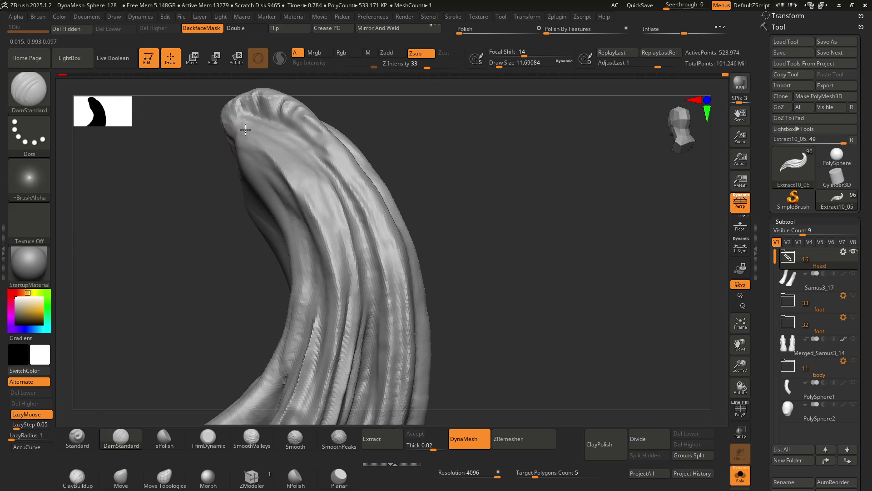
pyautogui.moveTo(246, 127); pyautogui.dragTo(331, 273)
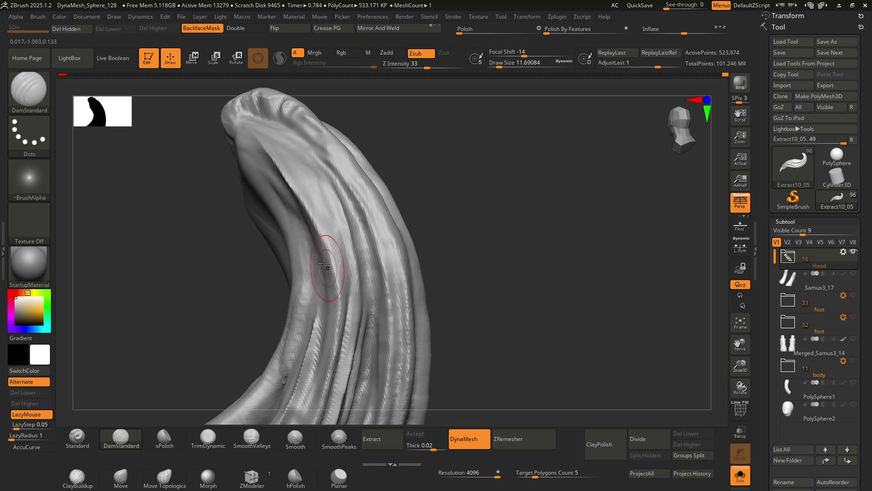
pyautogui.moveTo(291, 158); pyautogui.dragTo(305, 207)
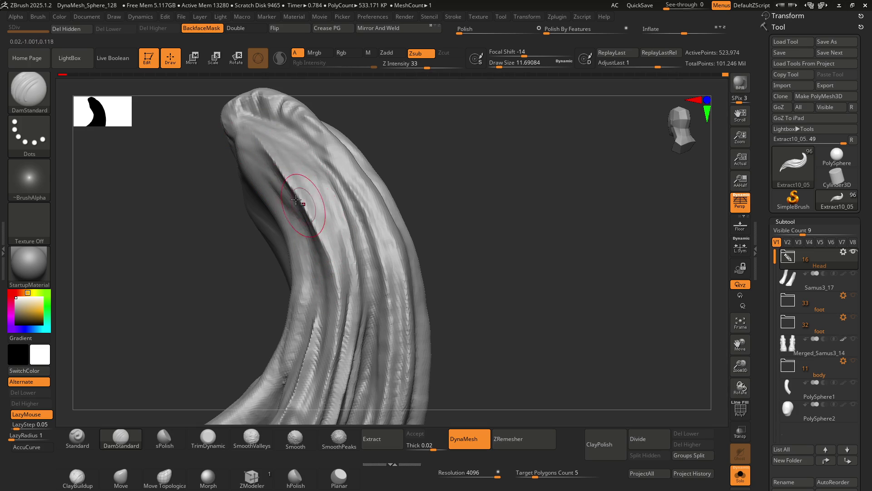
pyautogui.moveTo(338, 334); pyautogui.dragTo(326, 190, button='right')
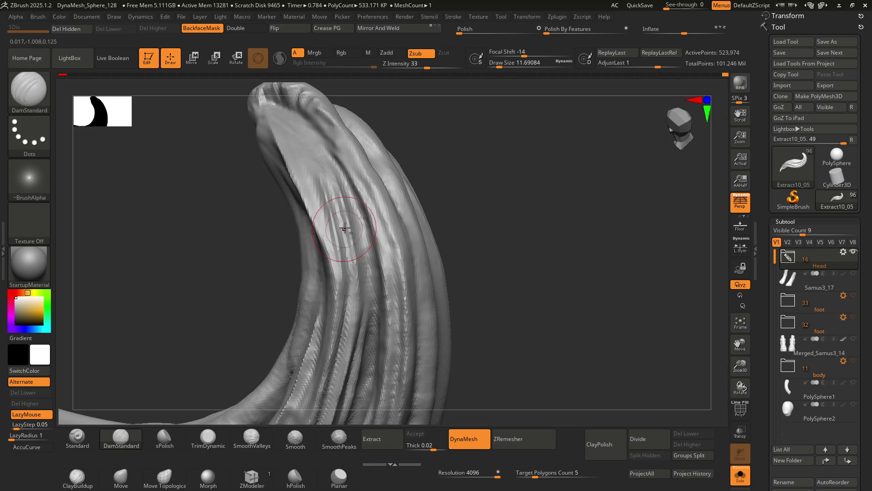
pyautogui.moveTo(342, 183)
pyautogui.mouseDown(button='right')
pyautogui.moveTo(346, 191)
pyautogui.moveTo(356, 173)
pyautogui.moveTo(352, 209)
pyautogui.moveTo(366, 194)
pyautogui.moveTo(338, 169)
pyautogui.mouseUp(button='right')
pyautogui.moveTo(347, 209)
pyautogui.mouseDown(button='right')
pyautogui.moveTo(340, 185)
pyautogui.moveTo(331, 205)
pyautogui.moveTo(342, 251)
pyautogui.moveTo(342, 236)
pyautogui.moveTo(341, 245)
pyautogui.moveTo(316, 208)
pyautogui.mouseUp(button='right')
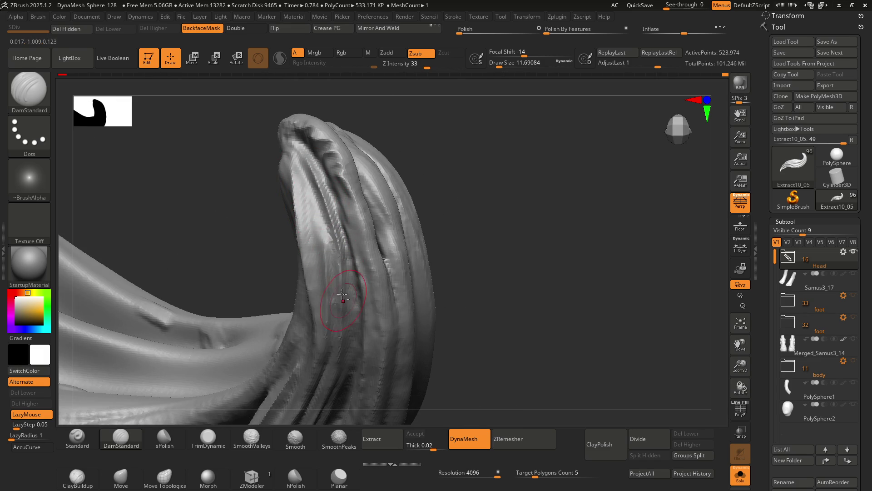
pyautogui.moveTo(332, 259)
pyautogui.mouseDown(button='right')
pyautogui.moveTo(343, 216)
pyautogui.moveTo(290, 249)
pyautogui.moveTo(347, 214)
pyautogui.moveTo(367, 252)
pyautogui.moveTo(342, 236)
pyautogui.mouseUp(button='right')
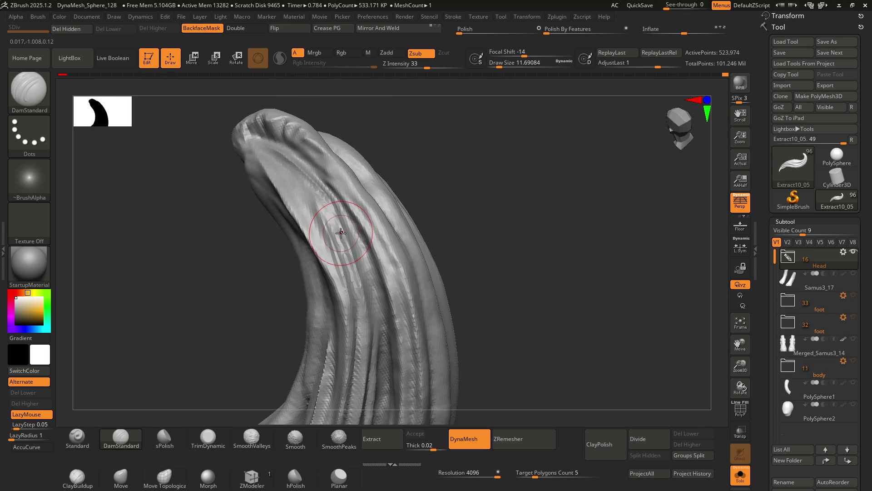
pyautogui.moveTo(342, 198)
pyautogui.mouseDown(button='right')
pyautogui.moveTo(332, 213)
pyautogui.moveTo(349, 195)
pyautogui.mouseUp(button='right')
# Carve two more grooves down the strand, checking them from new angles
pyautogui.moveTo(316, 182); pyautogui.dragTo(330, 240)
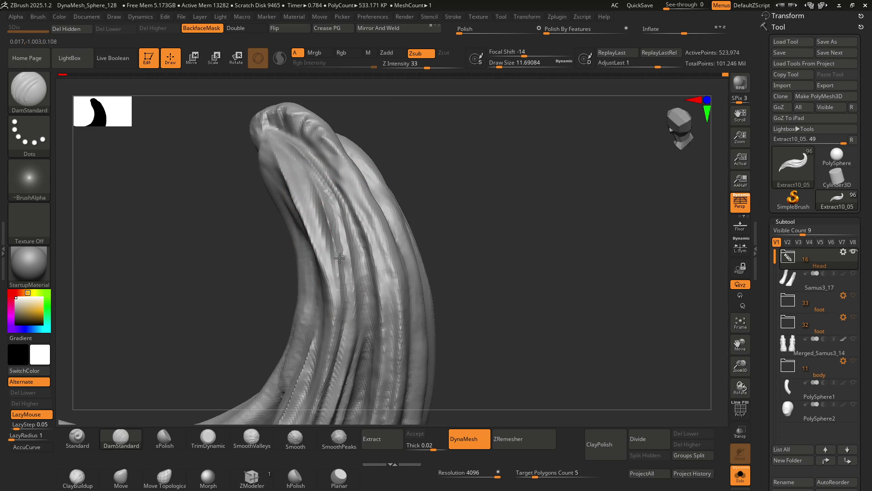
pyautogui.moveTo(341, 233); pyautogui.dragTo(335, 264, button='right')
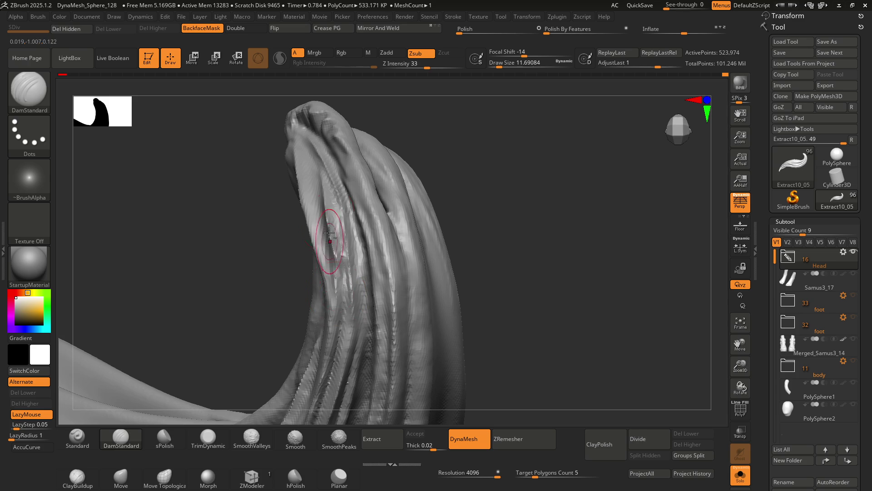
pyautogui.moveTo(330, 249); pyautogui.dragTo(333, 259)
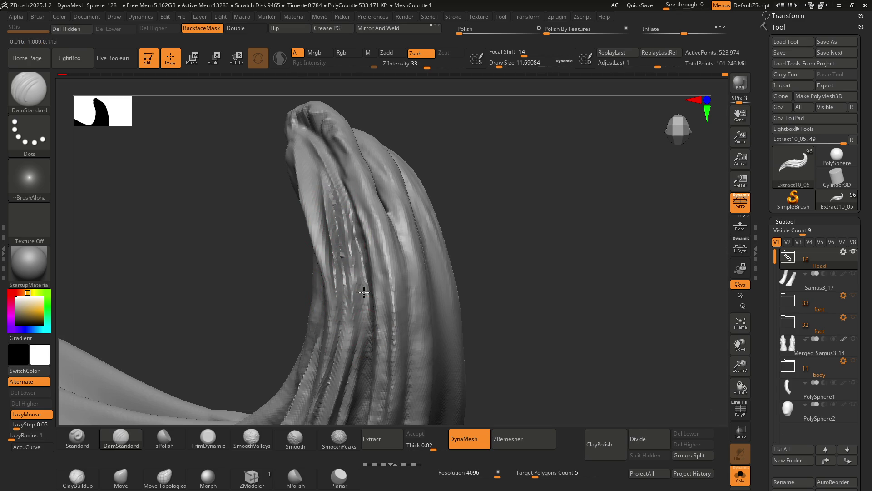
pyautogui.moveTo(351, 292)
pyautogui.mouseDown(button='right')
pyautogui.moveTo(364, 292)
pyautogui.moveTo(356, 249)
pyautogui.moveTo(368, 243)
pyautogui.moveTo(350, 243)
pyautogui.moveTo(343, 217)
pyautogui.moveTo(337, 218)
pyautogui.mouseUp(button='right')
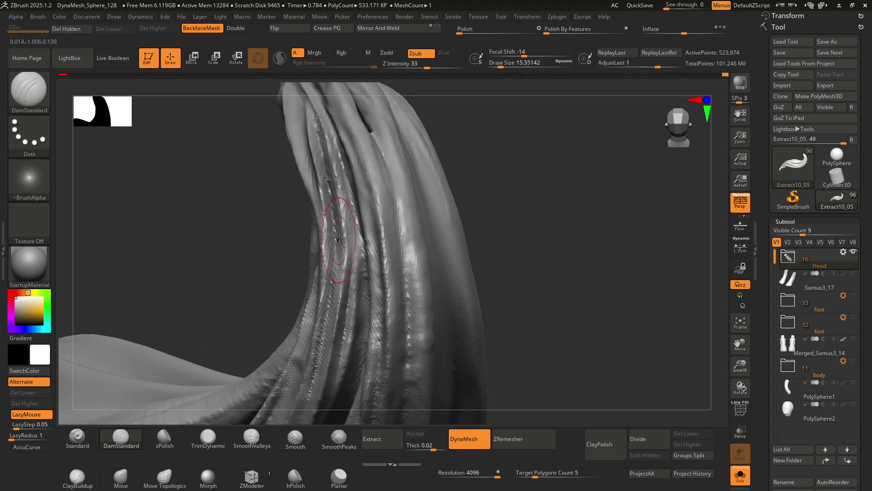
pyautogui.moveTo(345, 247)
pyautogui.mouseDown(button='right')
pyautogui.moveTo(317, 208)
pyautogui.moveTo(342, 230)
pyautogui.moveTo(336, 213)
pyautogui.moveTo(342, 220)
pyautogui.moveTo(358, 204)
pyautogui.moveTo(337, 195)
pyautogui.moveTo(345, 209)
pyautogui.moveTo(369, 178)
pyautogui.mouseUp(button='right')
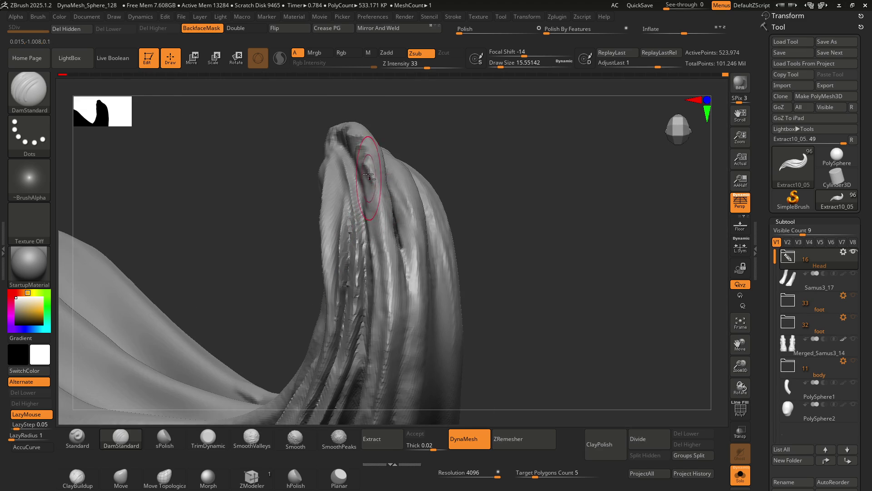
pyautogui.moveTo(373, 231)
pyautogui.mouseDown(button='right')
pyautogui.moveTo(377, 278)
pyautogui.moveTo(389, 253)
pyautogui.moveTo(360, 204)
pyautogui.moveTo(370, 253)
pyautogui.moveTo(363, 224)
pyautogui.moveTo(367, 232)
pyautogui.mouseUp(button='right')
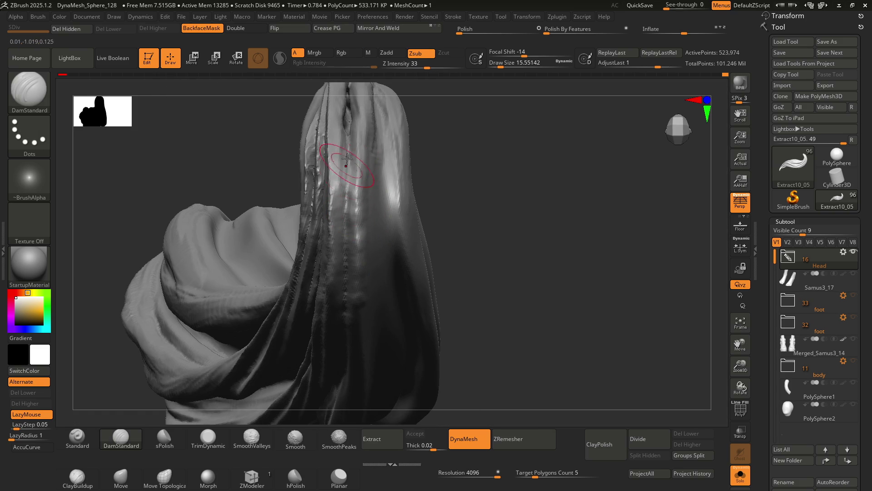
pyautogui.moveTo(345, 230)
pyautogui.mouseDown(button='right')
pyautogui.moveTo(350, 195)
pyautogui.moveTo(317, 185)
pyautogui.moveTo(318, 172)
pyautogui.moveTo(301, 195)
pyautogui.moveTo(337, 212)
pyautogui.moveTo(317, 179)
pyautogui.moveTo(248, 159)
pyautogui.mouseUp(button='right')
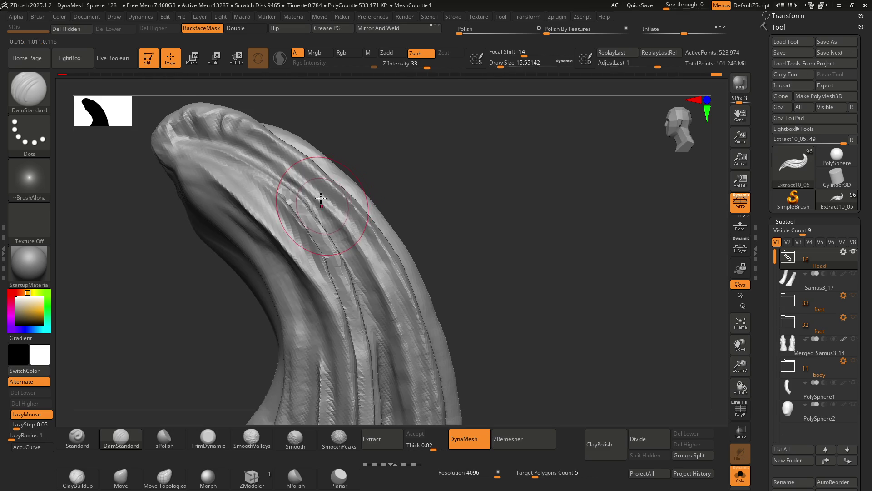
# Reduce the brush Draw Size to about 10.5, then to about 7.47
pyautogui.moveTo(320, 163); pyautogui.dragTo(323, 193, button='right')
pyautogui.press('s')
pyautogui.moveTo(322, 193); pyautogui.dragTo(302, 179)
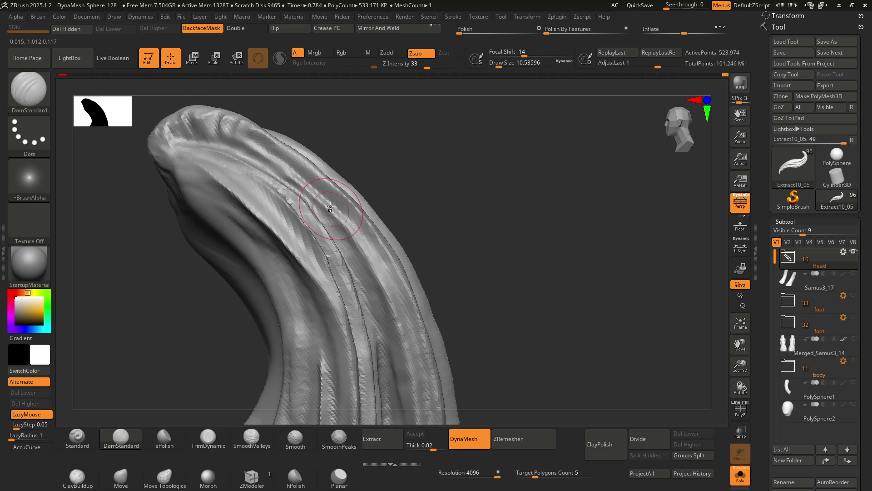
pyautogui.press('s')
pyautogui.click(347, 225)
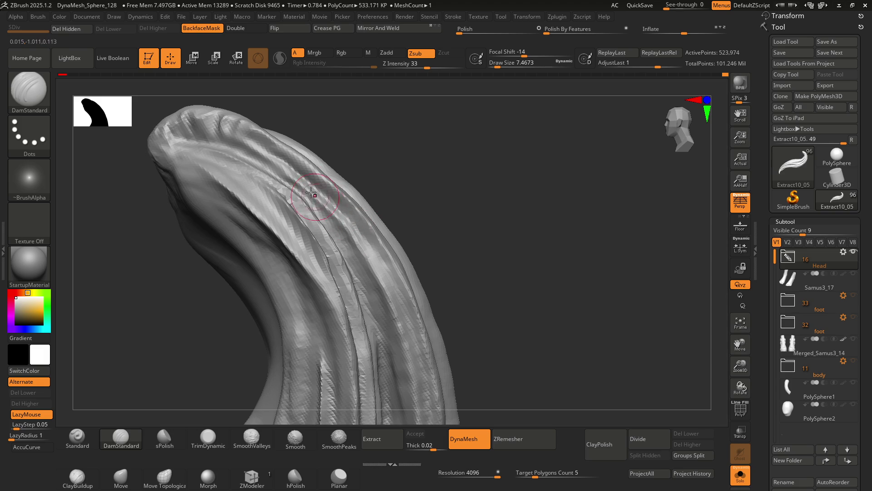
pyautogui.moveTo(380, 292)
pyautogui.mouseDown(button='right')
pyautogui.moveTo(371, 259)
pyautogui.moveTo(409, 277)
pyautogui.moveTo(400, 270)
pyautogui.moveTo(408, 247)
pyautogui.moveTo(372, 206)
pyautogui.moveTo(365, 247)
pyautogui.moveTo(420, 234)
pyautogui.mouseUp(button='right')
pyautogui.press('ctrl')
# Lasso-mask part of the strands and switch to the Move brush (B, M, V)
pyautogui.keyDown('ctrl'); pyautogui.moveTo(512, 255); pyautogui.dragTo(421, 237); pyautogui.keyUp('ctrl')
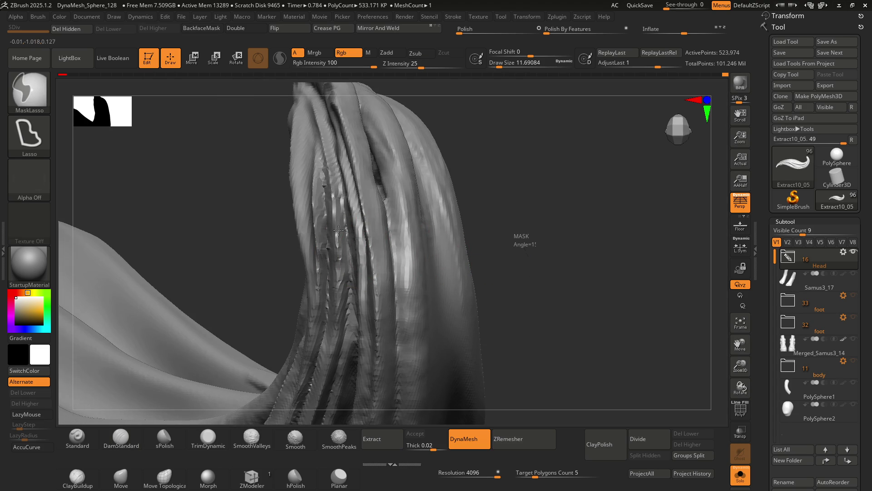
pyautogui.moveTo(341, 214); pyautogui.dragTo(365, 214, button='right')
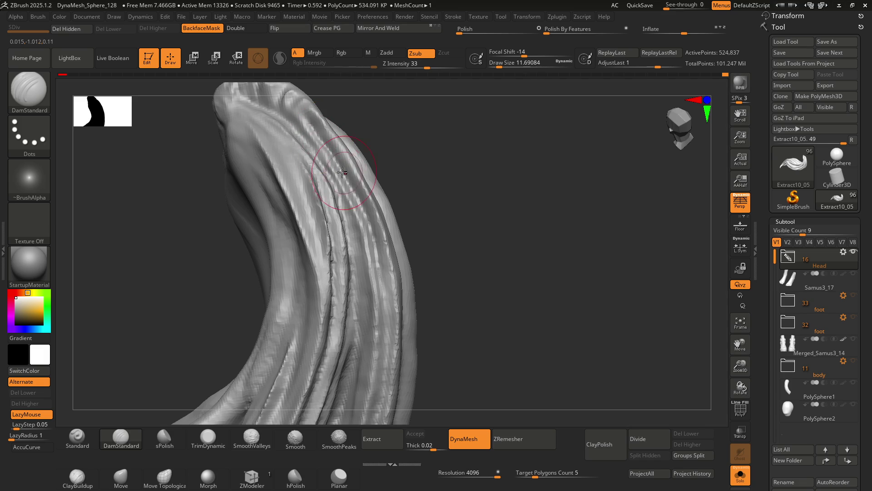
pyautogui.moveTo(375, 255)
pyautogui.mouseDown(button='right')
pyautogui.moveTo(320, 194)
pyautogui.moveTo(365, 226)
pyautogui.mouseUp(button='right')
pyautogui.press('b')
pyautogui.press('m')
pyautogui.press('v')
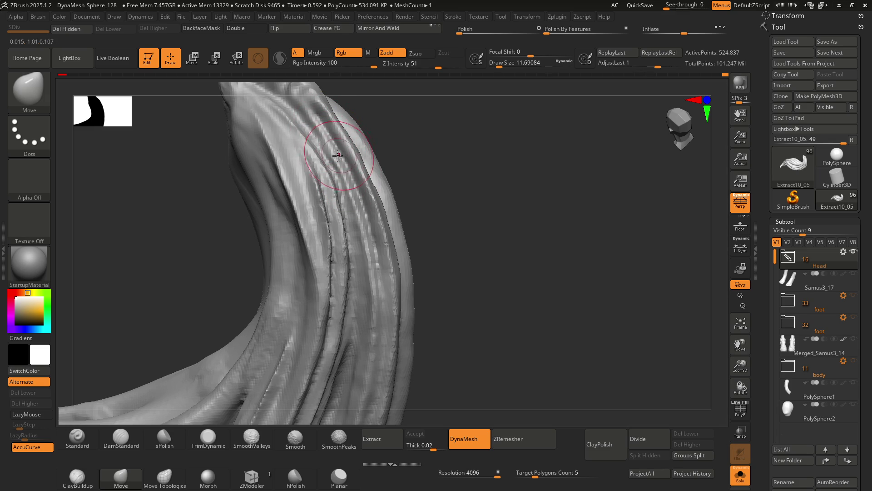
pyautogui.moveTo(353, 218); pyautogui.dragTo(327, 184, button='right')
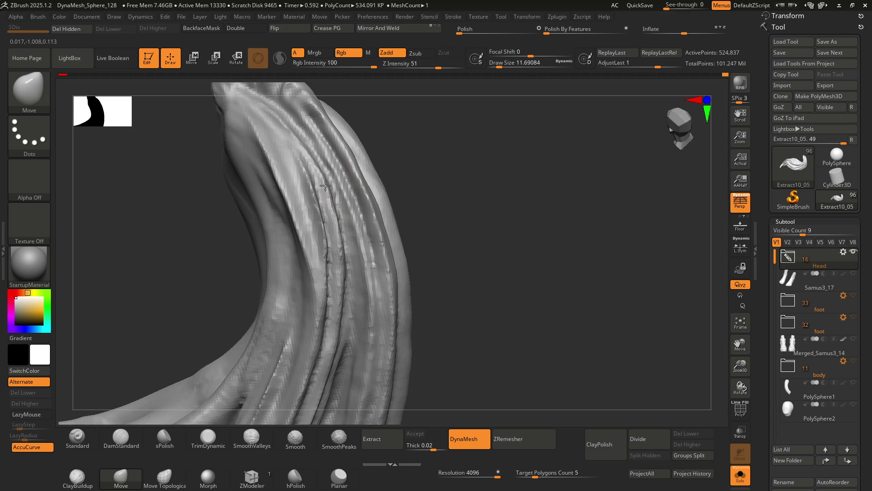
# Return to DamStandard and groove the lock's upper curve, undoing one stroke
pyautogui.press('b')
pyautogui.press('d')
pyautogui.press('s')
pyautogui.moveTo(350, 253)
pyautogui.mouseDown(button='right')
pyautogui.moveTo(343, 225)
pyautogui.moveTo(369, 249)
pyautogui.moveTo(352, 253)
pyautogui.moveTo(365, 233)
pyautogui.moveTo(376, 259)
pyautogui.moveTo(354, 260)
pyautogui.moveTo(334, 243)
pyautogui.mouseUp(button='right')
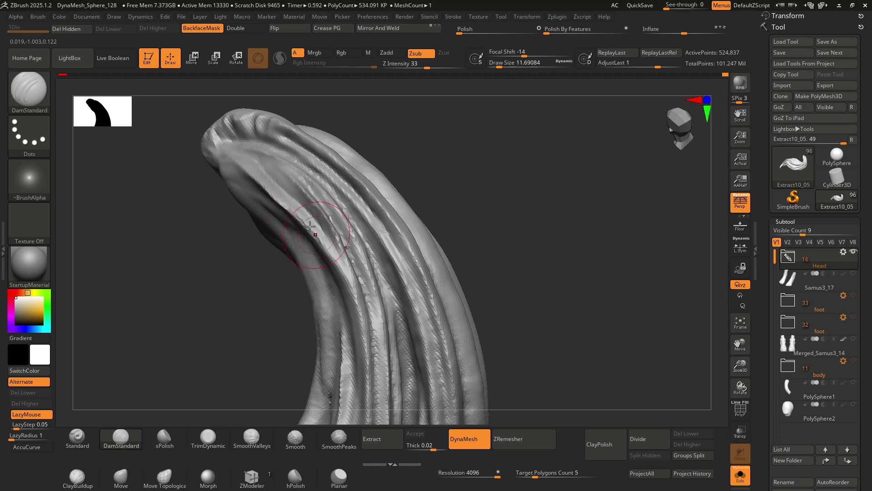
pyautogui.moveTo(364, 342); pyautogui.dragTo(359, 251, button='right')
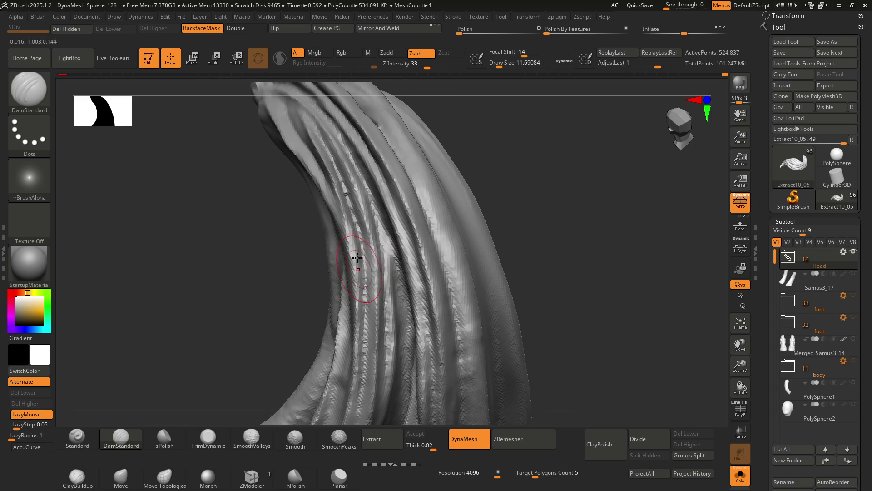
pyautogui.keyDown('shift'); pyautogui.moveTo(364, 258); pyautogui.dragTo(379, 277, button='right'); pyautogui.keyUp('shift')
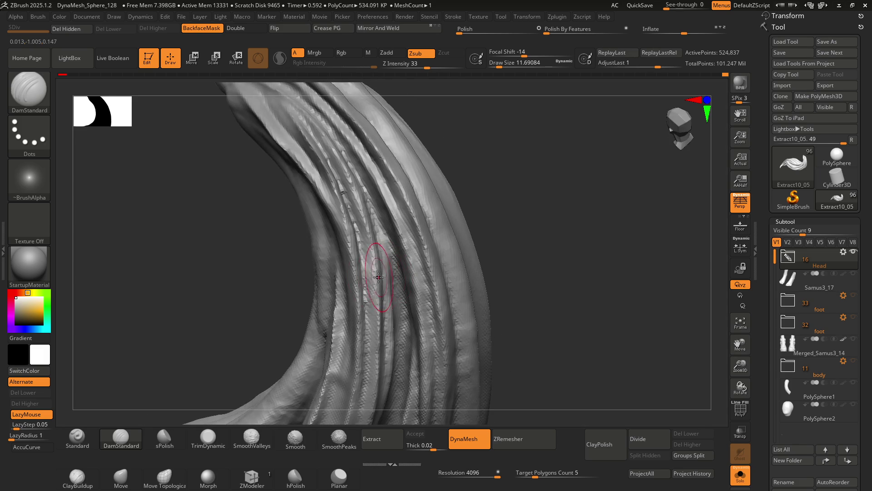
pyautogui.moveTo(359, 245)
pyautogui.mouseDown(button='right')
pyautogui.moveTo(311, 195)
pyautogui.moveTo(309, 159)
pyautogui.mouseUp(button='right')
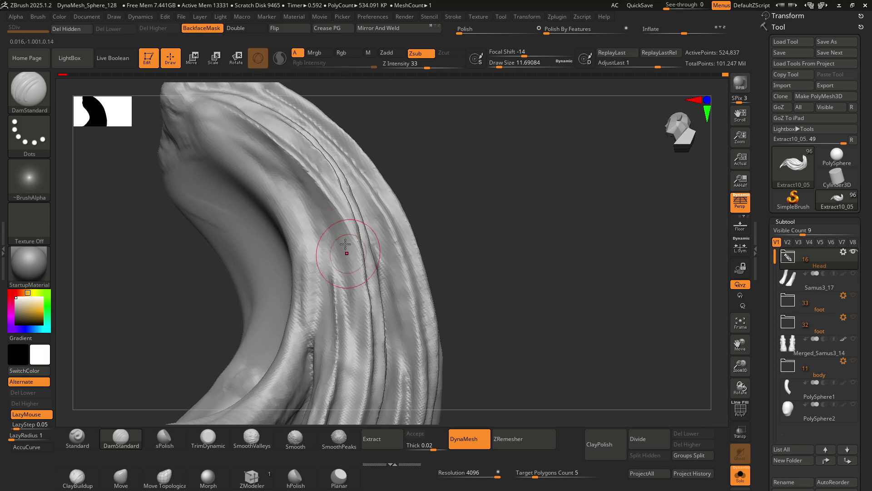
pyautogui.moveTo(350, 266); pyautogui.dragTo(329, 192, button='right')
pyautogui.hotkey('ctrl', 'z')
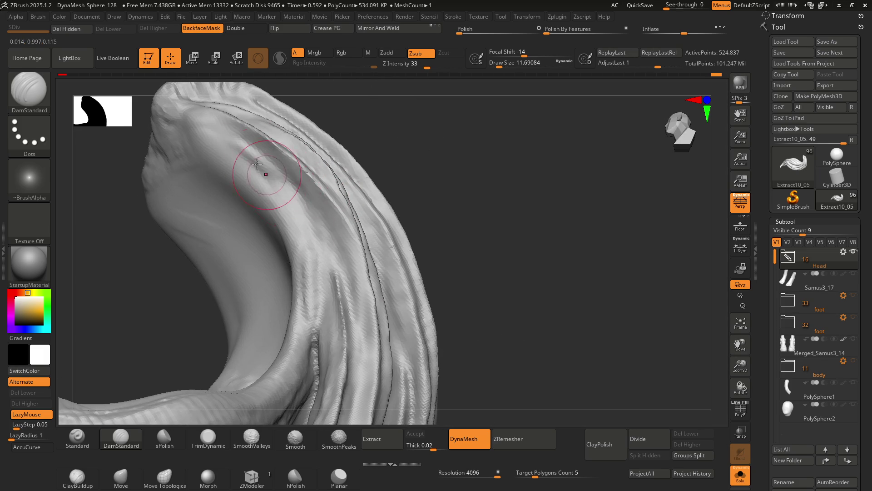
pyautogui.moveTo(354, 309)
pyautogui.mouseDown(button='right')
pyautogui.moveTo(331, 236)
pyautogui.moveTo(318, 255)
pyautogui.moveTo(325, 284)
pyautogui.moveTo(341, 284)
pyautogui.moveTo(350, 218)
pyautogui.mouseUp(button='right')
# Stand the lock upright, raise Draw Size to about 43.76, and smooth its upper folds
pyautogui.press('f')
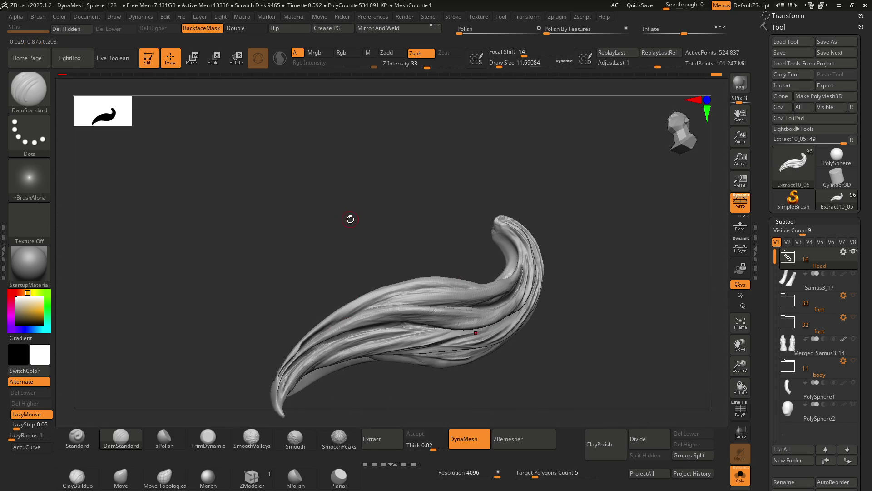
pyautogui.moveTo(442, 311)
pyautogui.mouseDown(button='right')
pyautogui.moveTo(362, 267)
pyautogui.moveTo(403, 298)
pyautogui.moveTo(373, 302)
pyautogui.moveTo(355, 231)
pyautogui.moveTo(369, 217)
pyautogui.moveTo(340, 206)
pyautogui.moveTo(357, 177)
pyautogui.moveTo(327, 187)
pyautogui.moveTo(360, 211)
pyautogui.moveTo(370, 195)
pyautogui.moveTo(365, 164)
pyautogui.moveTo(354, 173)
pyautogui.moveTo(364, 187)
pyautogui.mouseUp(button='right')
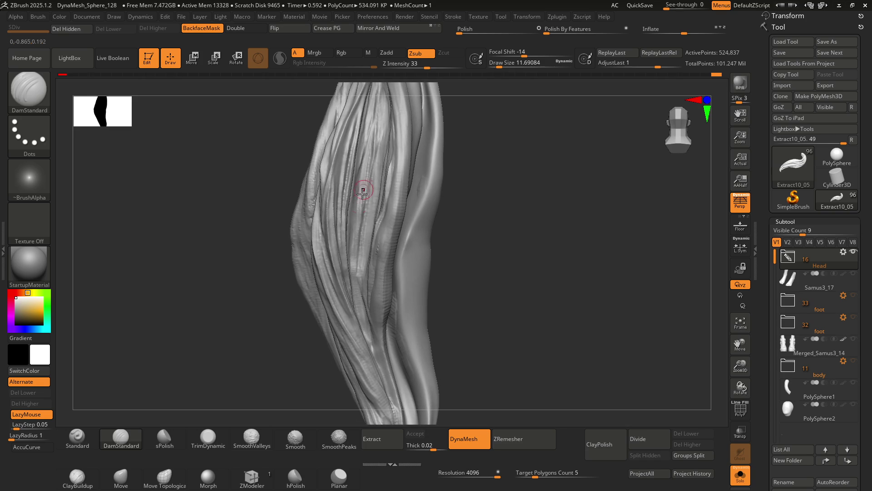
pyautogui.press(']')
pyautogui.press(']')
pyautogui.press(']')
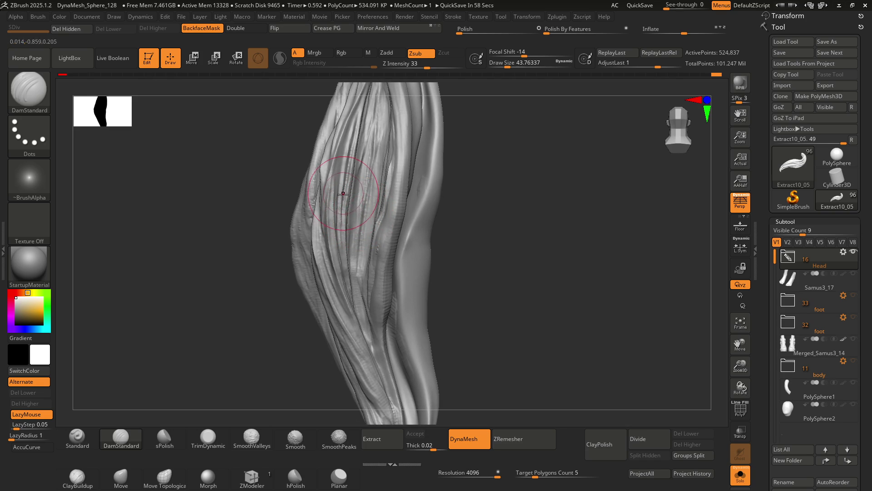
pyautogui.moveTo(331, 234)
pyautogui.mouseDown(button='right')
pyautogui.moveTo(348, 211)
pyautogui.moveTo(341, 195)
pyautogui.moveTo(350, 253)
pyautogui.moveTo(341, 204)
pyautogui.moveTo(320, 314)
pyautogui.mouseUp(button='right')
pyautogui.keyDown('shift'); pyautogui.moveTo(323, 155); pyautogui.dragTo(326, 164); pyautogui.keyUp('shift')
pyautogui.moveTo(336, 233)
pyautogui.mouseDown(button='right')
pyautogui.moveTo(320, 200)
pyautogui.moveTo(363, 210)
pyautogui.moveTo(350, 185)
pyautogui.moveTo(342, 192)
pyautogui.moveTo(347, 250)
pyautogui.moveTo(328, 182)
pyautogui.moveTo(340, 188)
pyautogui.mouseUp(button='right')
pyautogui.moveTo(311, 212)
pyautogui.mouseDown(button='right')
pyautogui.moveTo(295, 213)
pyautogui.moveTo(321, 254)
pyautogui.moveTo(304, 183)
pyautogui.moveTo(296, 244)
pyautogui.moveTo(331, 321)
pyautogui.moveTo(344, 215)
pyautogui.moveTo(315, 253)
pyautogui.moveTo(296, 195)
pyautogui.moveTo(355, 200)
pyautogui.moveTo(302, 203)
pyautogui.moveTo(340, 199)
pyautogui.moveTo(344, 187)
pyautogui.moveTo(339, 206)
pyautogui.mouseUp(button='right')
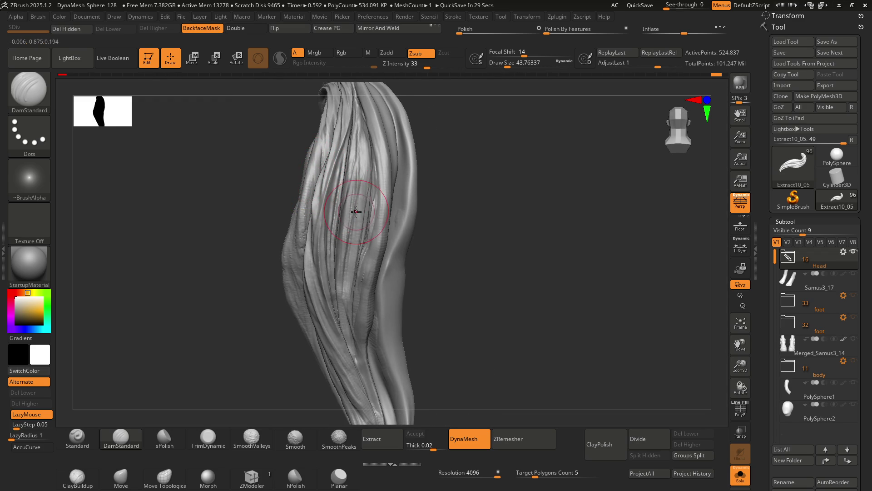
pyautogui.moveTo(352, 179)
pyautogui.mouseDown(button='right')
pyautogui.moveTo(348, 168)
pyautogui.moveTo(341, 190)
pyautogui.moveTo(353, 182)
pyautogui.mouseUp(button='right')
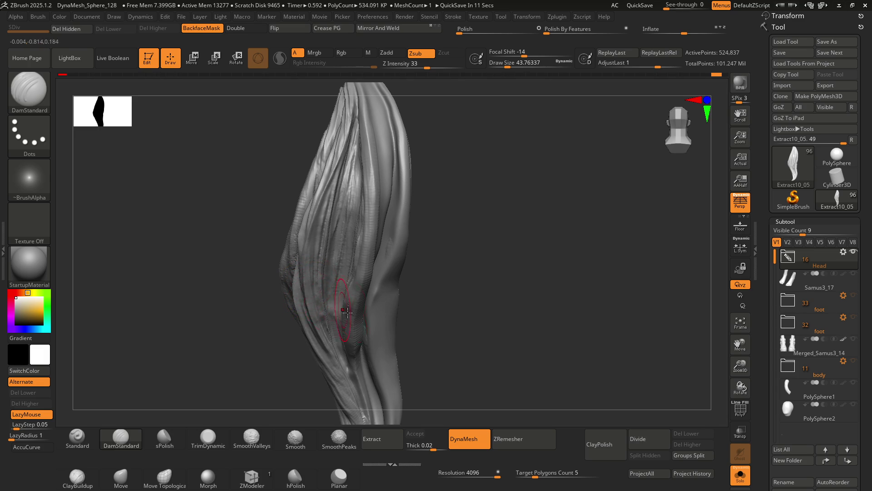
pyautogui.moveTo(341, 280)
pyautogui.mouseDown(button='right')
pyautogui.moveTo(338, 233)
pyautogui.moveTo(312, 253)
pyautogui.moveTo(339, 223)
pyautogui.moveTo(336, 214)
pyautogui.moveTo(391, 268)
pyautogui.moveTo(359, 235)
pyautogui.mouseUp(button='right')
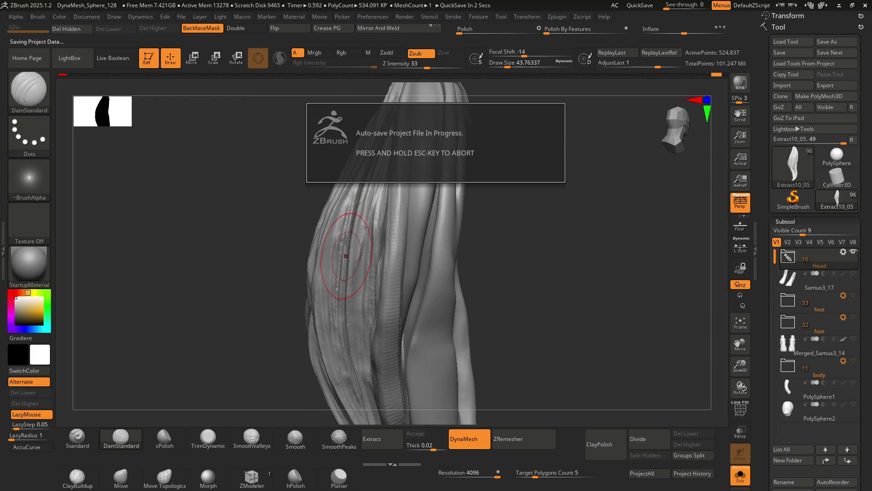
# Abort the auto-save with Esc and save the project file to disk
pyautogui.press('Escape')
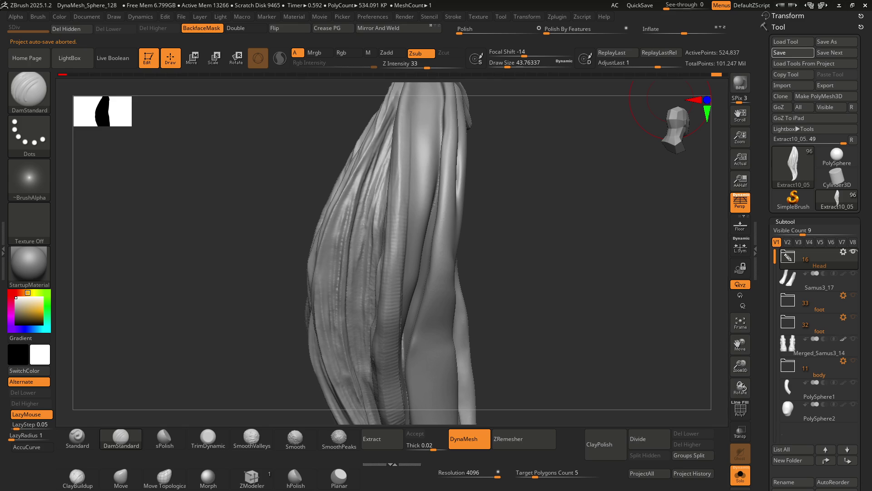
pyautogui.moveTo(365, 230)
pyautogui.mouseDown(button='right')
pyautogui.moveTo(369, 211)
pyautogui.moveTo(351, 214)
pyautogui.mouseUp(button='right')
# Reduce Draw Size to 14.2 and reshape the lock's strand folds with the Move brush
pyautogui.press('s')
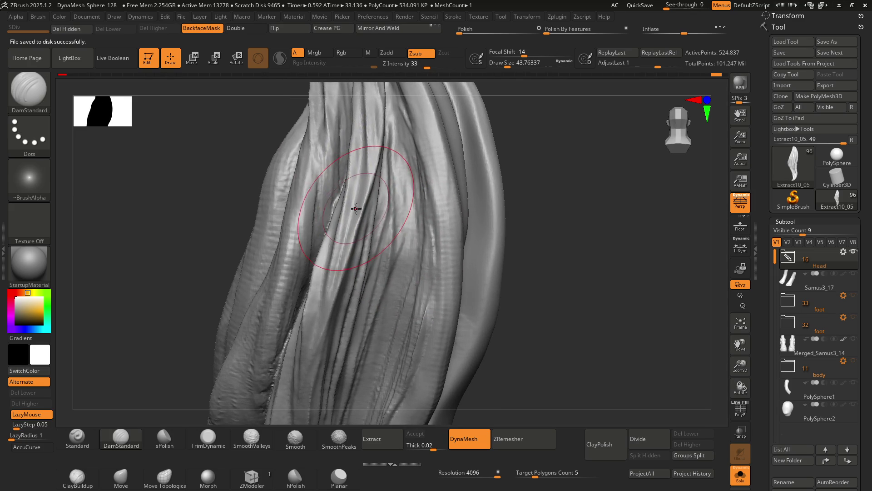
pyautogui.moveTo(346, 224)
pyautogui.mouseDown(button='right')
pyautogui.moveTo(327, 227)
pyautogui.moveTo(352, 232)
pyautogui.moveTo(334, 234)
pyautogui.moveTo(336, 259)
pyautogui.moveTo(321, 259)
pyautogui.moveTo(339, 271)
pyautogui.mouseUp(button='right')
pyautogui.press('s')
pyautogui.moveTo(339, 272); pyautogui.dragTo(329, 269)
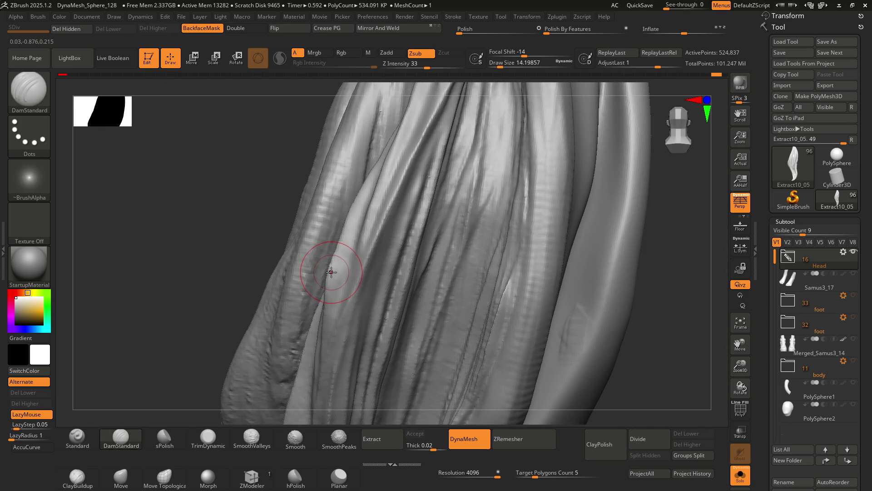
pyautogui.press('b')
pyautogui.press('m')
pyautogui.press('v')
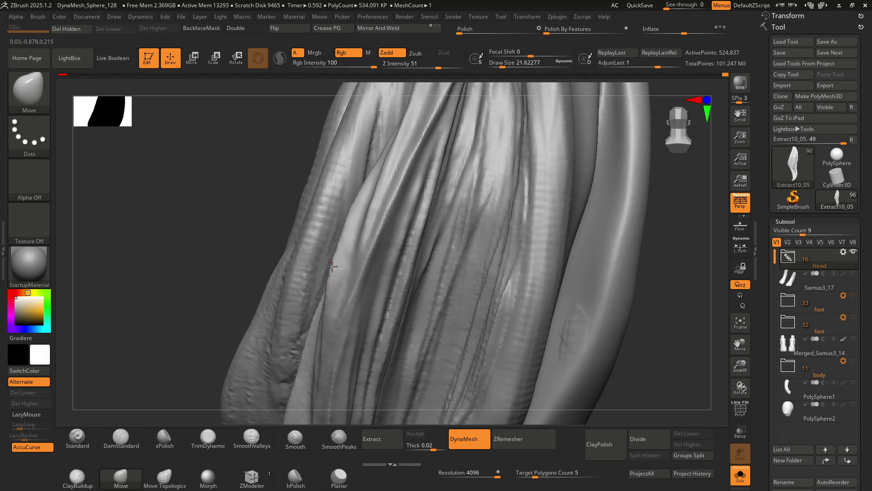
pyautogui.moveTo(331, 272); pyautogui.dragTo(339, 253, button='right')
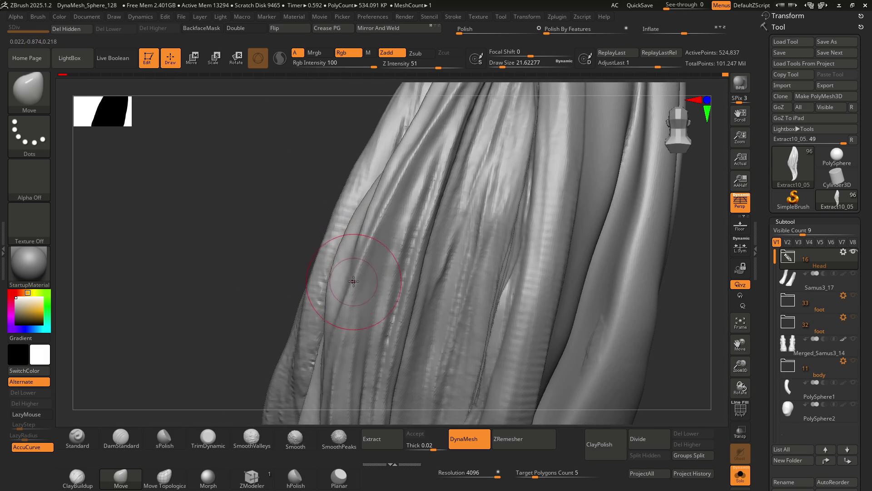
pyautogui.moveTo(343, 270)
pyautogui.mouseDown(button='right')
pyautogui.moveTo(356, 224)
pyautogui.moveTo(351, 242)
pyautogui.moveTo(331, 214)
pyautogui.moveTo(337, 237)
pyautogui.moveTo(345, 230)
pyautogui.moveTo(359, 254)
pyautogui.mouseUp(button='right')
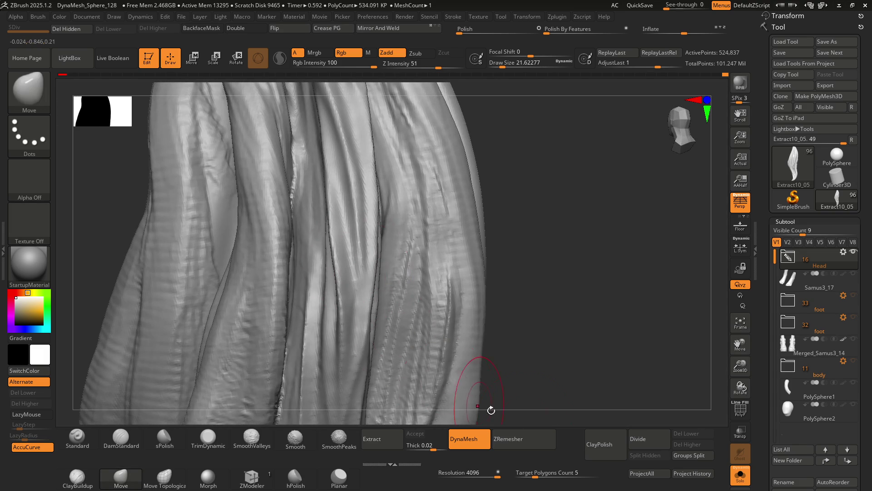
# Apply ClayPolish from the Geometry palette to smooth the whole hair surface
pyautogui.click(603, 448)
pyautogui.moveTo(360, 240)
pyautogui.mouseDown(button='right')
pyautogui.moveTo(348, 232)
pyautogui.moveTo(253, 250)
pyautogui.mouseUp(button='right')
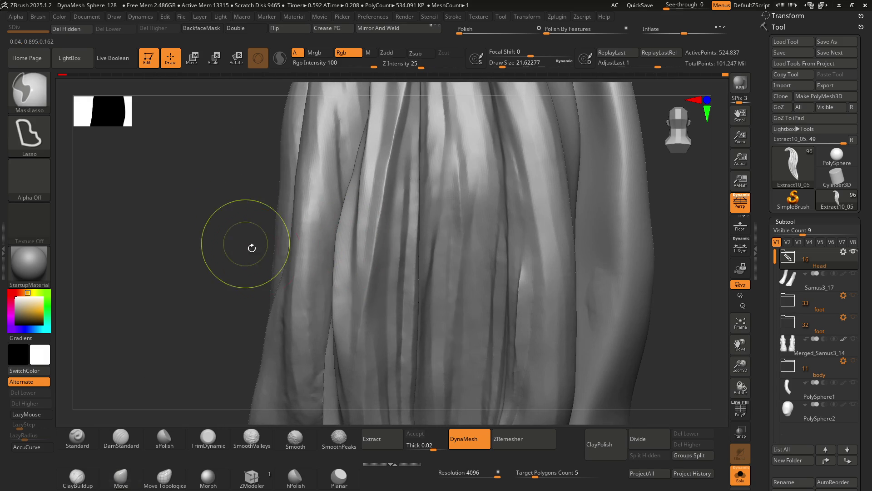
pyautogui.moveTo(356, 250)
pyautogui.mouseDown(button='right')
pyautogui.moveTo(380, 224)
pyautogui.moveTo(364, 195)
pyautogui.moveTo(350, 218)
pyautogui.mouseUp(button='right')
pyautogui.moveTo(369, 250)
pyautogui.mouseDown(button='right')
pyautogui.moveTo(367, 236)
pyautogui.moveTo(376, 259)
pyautogui.moveTo(362, 210)
pyautogui.moveTo(368, 200)
pyautogui.moveTo(402, 229)
pyautogui.mouseUp(button='right')
# Pull a dent into the lock's folds with a Move stroke, checking it from several angles
pyautogui.press('ctrl')
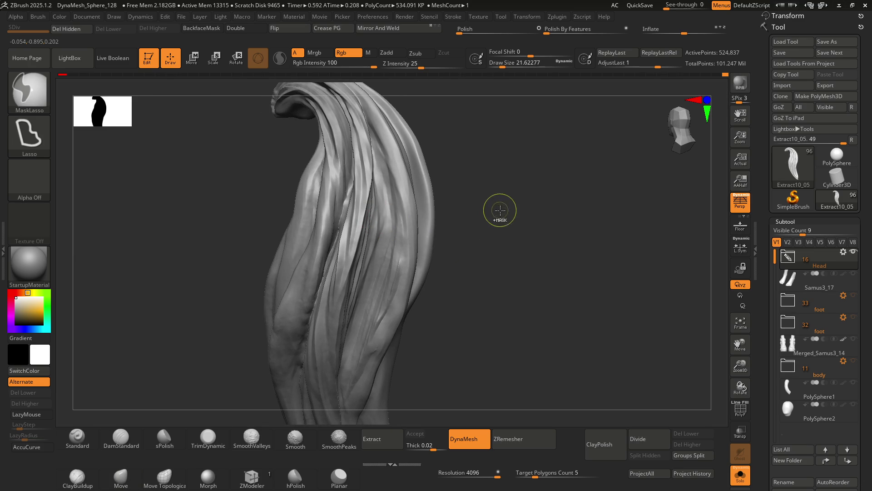
pyautogui.press('ctrl')
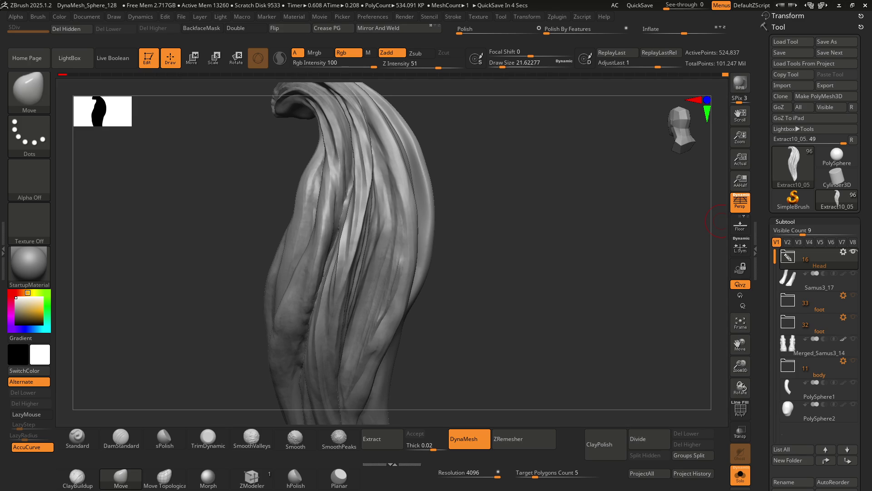
pyautogui.moveTo(477, 222)
pyautogui.mouseDown()
pyautogui.moveTo(464, 221)
pyautogui.moveTo(493, 218)
pyautogui.moveTo(499, 197)
pyautogui.mouseUp()
pyautogui.moveTo(302, 250)
pyautogui.keyDown('ctrl'); pyautogui.mouseDown(button='right')
pyautogui.moveTo(329, 265)
pyautogui.moveTo(321, 234)
pyautogui.mouseUp(button='right'); pyautogui.keyUp('ctrl')
pyautogui.moveTo(331, 184)
pyautogui.mouseDown()
pyautogui.moveTo(321, 195)
pyautogui.moveTo(332, 229)
pyautogui.mouseUp()
pyautogui.moveTo(322, 224); pyautogui.dragTo(331, 246, button='right')
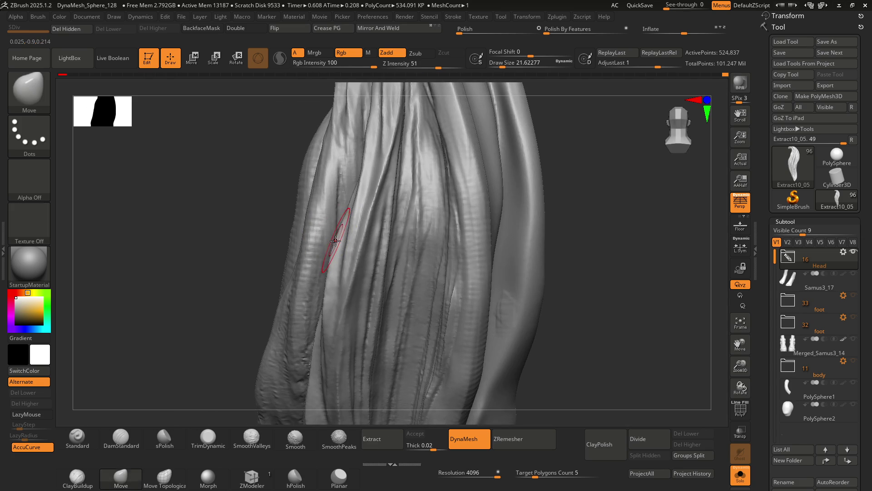
pyautogui.moveTo(330, 200)
pyautogui.keyDown('ctrl'); pyautogui.mouseDown(button='right')
pyautogui.moveTo(366, 220)
pyautogui.moveTo(399, 292)
pyautogui.moveTo(370, 194)
pyautogui.moveTo(395, 269)
pyautogui.moveTo(400, 261)
pyautogui.mouseUp(button='right'); pyautogui.keyUp('ctrl')
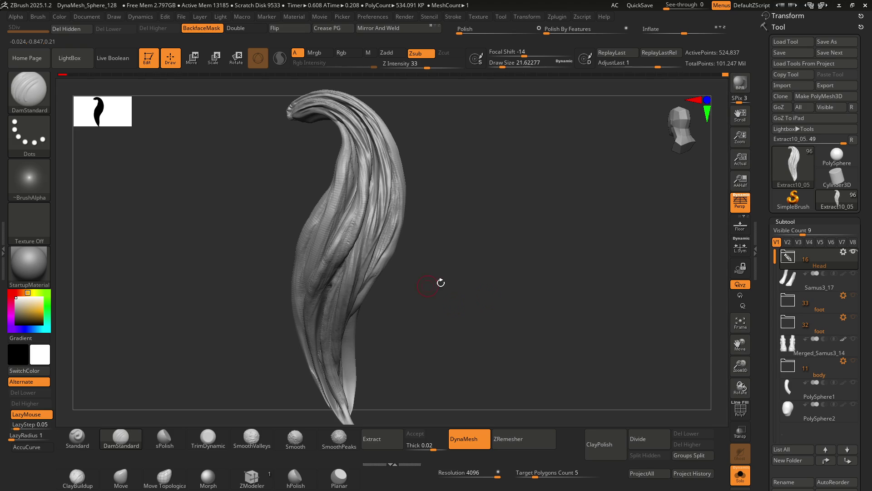
# Turn off Solo to show the lock on the full head, then view the ponytail from behind
pyautogui.click(741, 475)
pyautogui.moveTo(497, 296)
pyautogui.mouseDown(button='right')
pyautogui.moveTo(306, 196)
pyautogui.moveTo(407, 225)
pyautogui.moveTo(481, 172)
pyautogui.mouseUp(button='right')
pyautogui.moveTo(429, 318)
pyautogui.mouseDown(button='right')
pyautogui.moveTo(420, 286)
pyautogui.moveTo(421, 311)
pyautogui.moveTo(448, 265)
pyautogui.moveTo(461, 264)
pyautogui.moveTo(403, 253)
pyautogui.moveTo(335, 223)
pyautogui.moveTo(516, 296)
pyautogui.mouseUp(button='right')
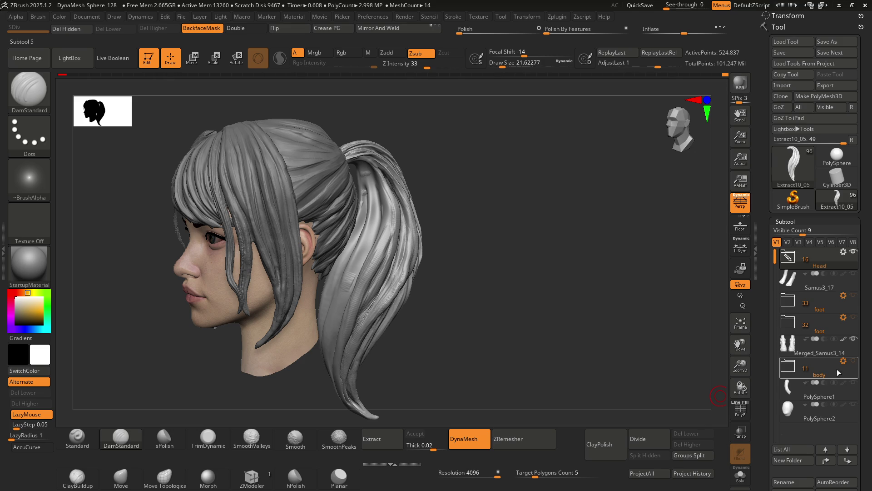
# Reveal the suited, booted body beneath the head and turn the whole figure to a front view
pyautogui.click(854, 361)
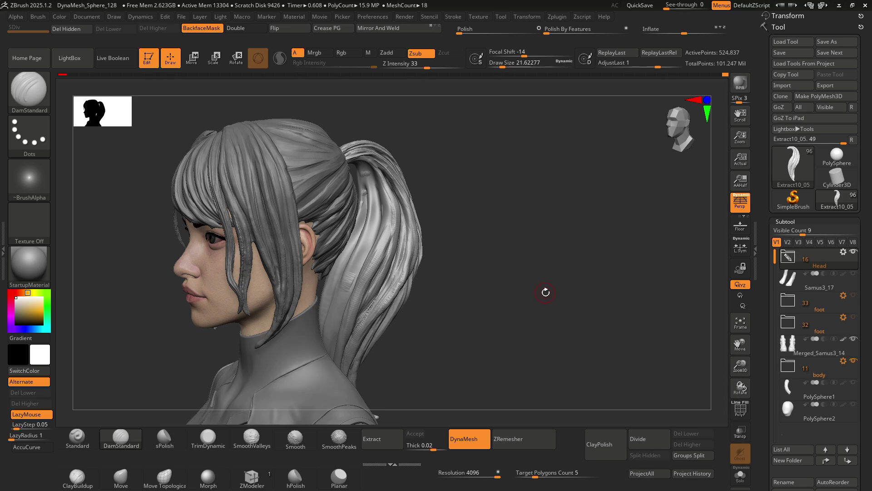
pyautogui.scroll(2, 543, 292)
pyautogui.scroll(-5, 504, 302)
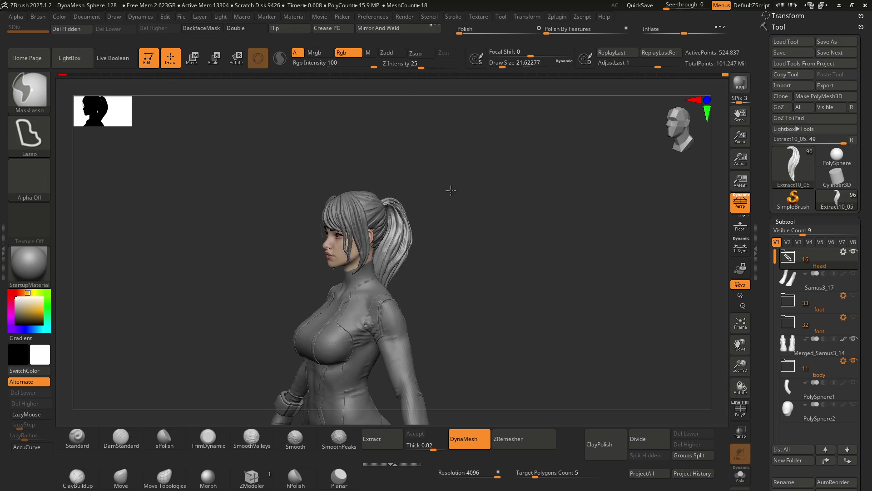
pyautogui.scroll(-5, 451, 340)
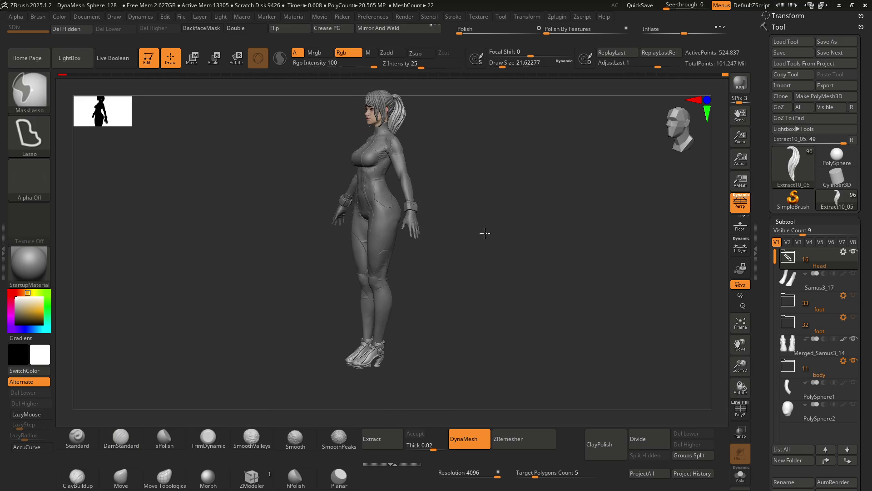
pyautogui.moveTo(471, 238)
pyautogui.mouseDown()
pyautogui.moveTo(516, 236)
pyautogui.moveTo(492, 204)
pyautogui.moveTo(490, 227)
pyautogui.moveTo(534, 223)
pyautogui.mouseUp()
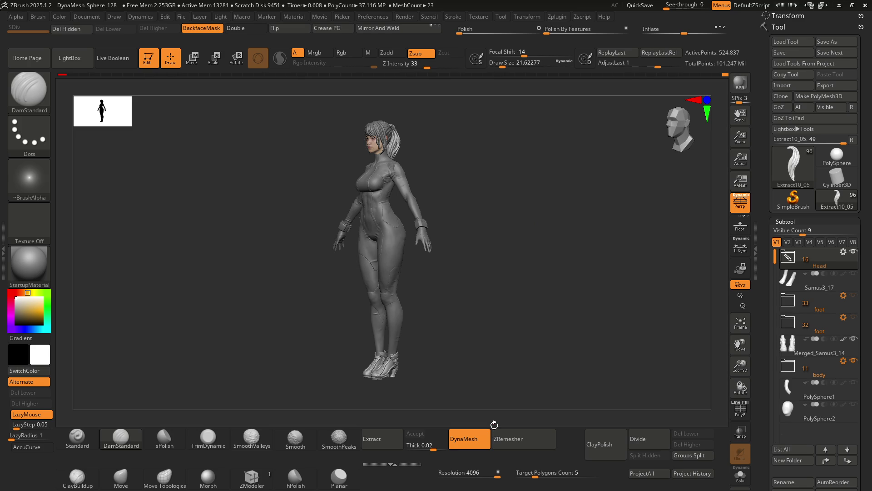
# Orbit from the full-body view and zoom to a close front view of the head
pyautogui.moveTo(468, 172)
pyautogui.mouseDown()
pyautogui.moveTo(499, 173)
pyautogui.moveTo(477, 172)
pyautogui.moveTo(477, 191)
pyautogui.moveTo(427, 182)
pyautogui.moveTo(434, 230)
pyautogui.mouseUp()
pyautogui.moveTo(434, 229)
pyautogui.keyDown('alt'); pyautogui.mouseDown(button='right')
pyautogui.moveTo(431, 264)
pyautogui.moveTo(443, 244)
pyautogui.moveTo(415, 246)
pyautogui.moveTo(405, 223)
pyautogui.moveTo(403, 276)
pyautogui.moveTo(436, 288)
pyautogui.mouseUp(button='right'); pyautogui.keyUp('alt')
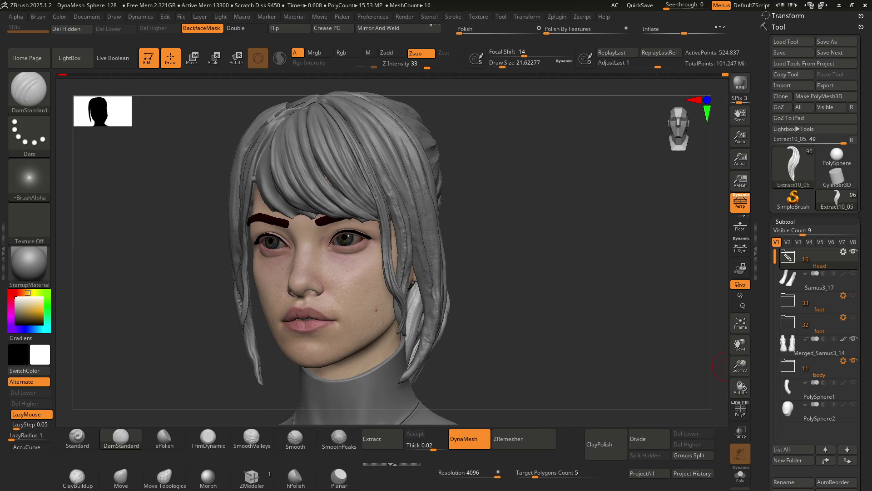
# Hide the body subtools, then orbit and zoom to the back of the head and ponytail
pyautogui.click(853, 360)
pyautogui.moveTo(607, 315)
pyautogui.mouseDown(button='right')
pyautogui.moveTo(585, 319)
pyautogui.moveTo(508, 290)
pyautogui.moveTo(486, 261)
pyautogui.moveTo(532, 262)
pyautogui.moveTo(523, 245)
pyautogui.mouseUp(button='right')
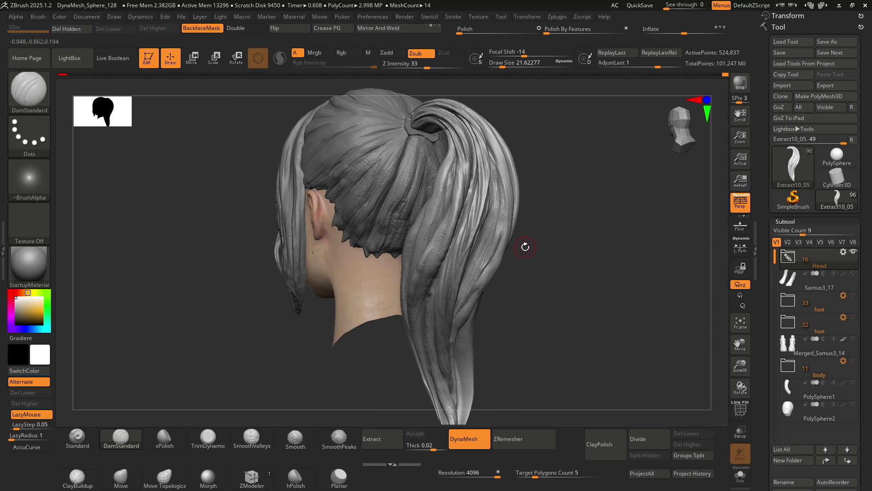
pyautogui.moveTo(473, 255)
pyautogui.mouseDown(button='right')
pyautogui.moveTo(473, 227)
pyautogui.moveTo(457, 234)
pyautogui.moveTo(471, 164)
pyautogui.mouseUp(button='right')
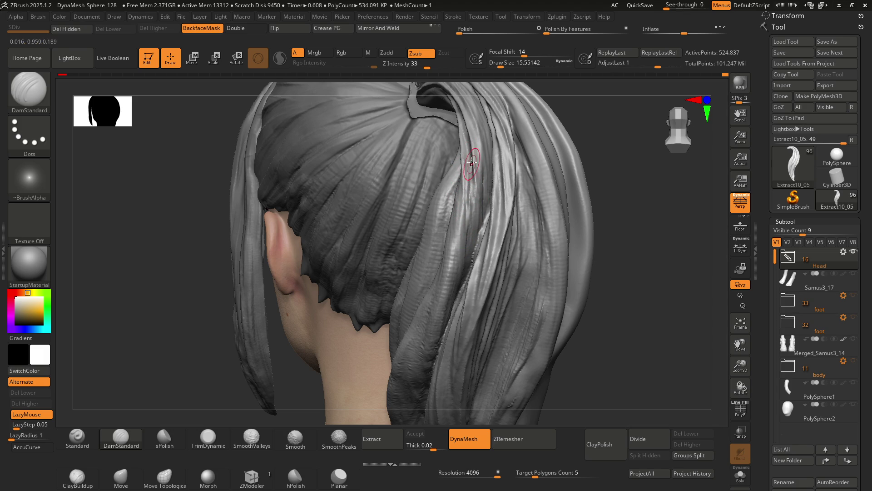
pyautogui.moveTo(469, 187); pyautogui.dragTo(466, 188, button='right')
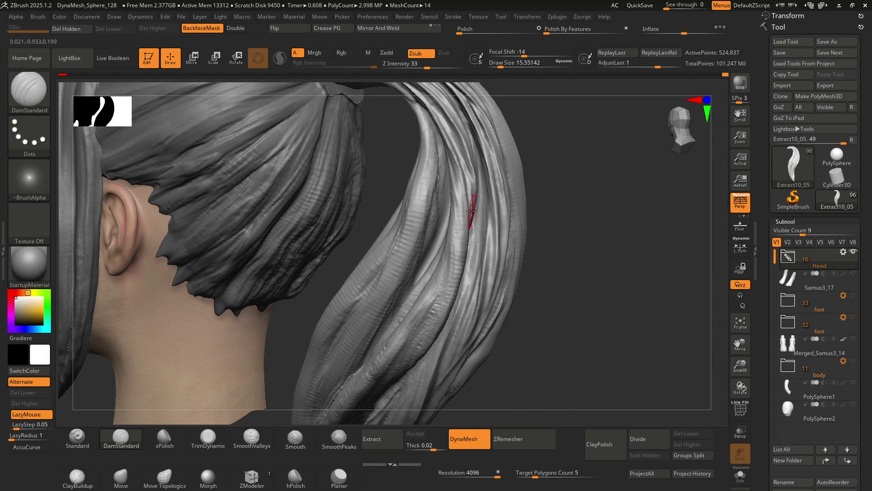
pyautogui.moveTo(466, 196)
pyautogui.mouseDown(button='right')
pyautogui.moveTo(469, 219)
pyautogui.moveTo(475, 154)
pyautogui.mouseUp(button='right')
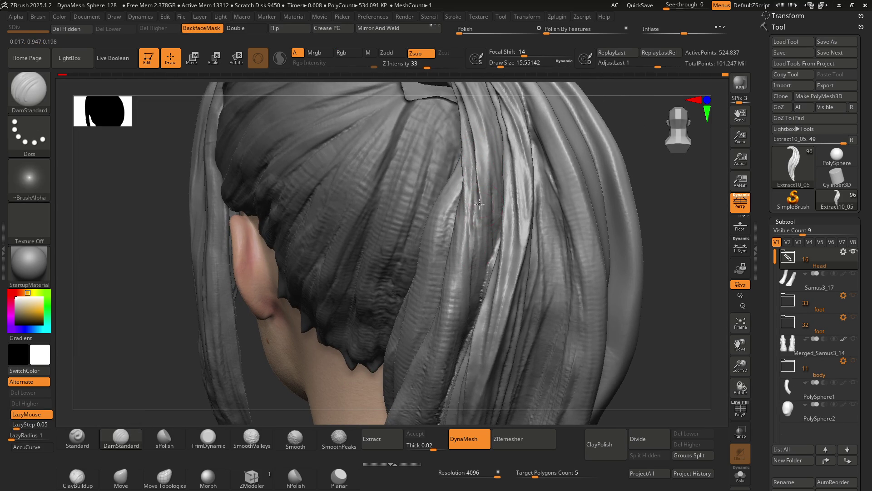
pyautogui.moveTo(481, 205); pyautogui.dragTo(486, 183, button='right')
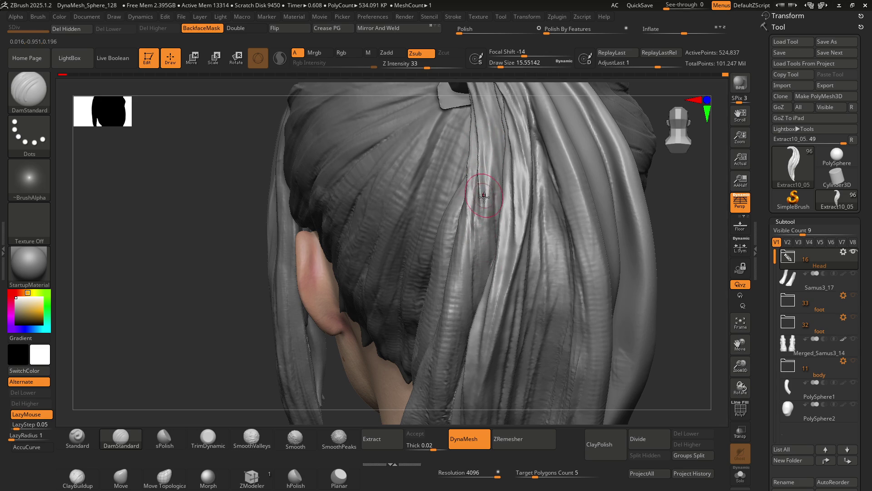
pyautogui.moveTo(486, 204)
pyautogui.mouseDown(button='right')
pyautogui.moveTo(450, 259)
pyautogui.moveTo(453, 209)
pyautogui.moveTo(463, 212)
pyautogui.moveTo(454, 208)
pyautogui.moveTo(457, 185)
pyautogui.moveTo(460, 220)
pyautogui.moveTo(452, 201)
pyautogui.moveTo(468, 228)
pyautogui.moveTo(453, 235)
pyautogui.moveTo(450, 223)
pyautogui.mouseUp(button='right')
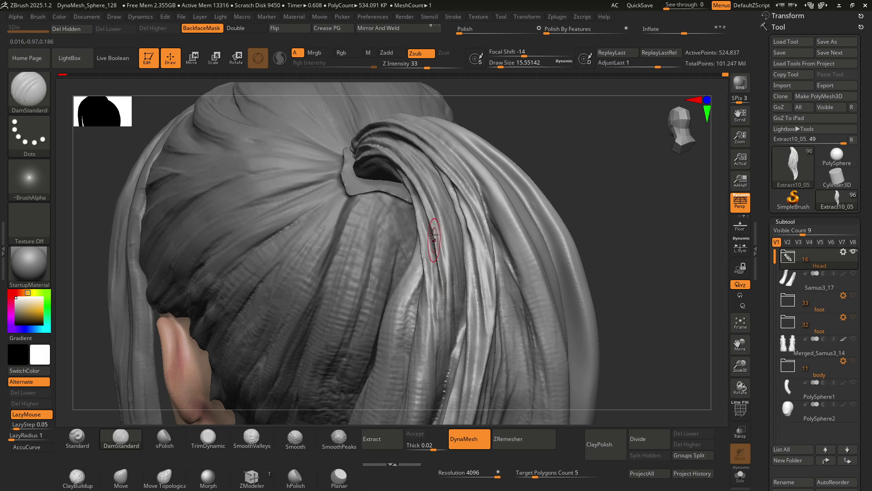
# Rotate around the head until the ponytail's sweep is seen from the side
pyautogui.moveTo(449, 282)
pyautogui.mouseDown(button='right')
pyautogui.moveTo(468, 271)
pyautogui.moveTo(451, 260)
pyautogui.moveTo(438, 218)
pyautogui.moveTo(451, 228)
pyautogui.mouseUp(button='right')
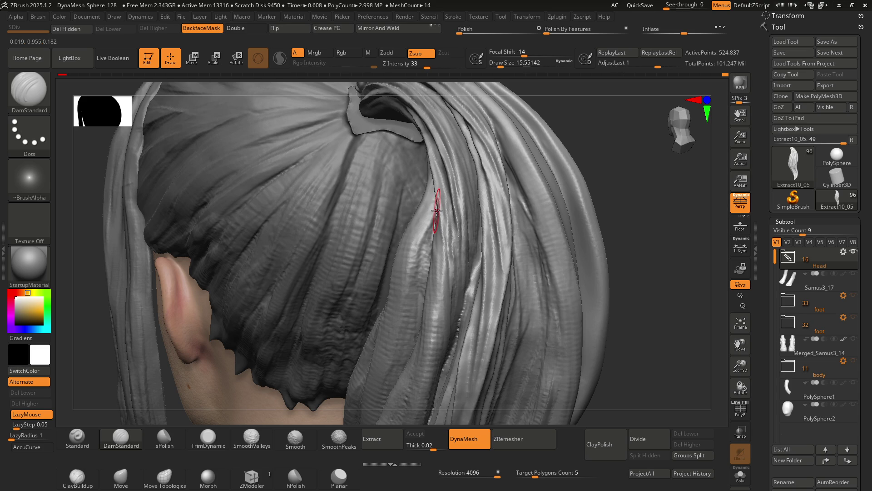
pyautogui.moveTo(450, 215)
pyautogui.mouseDown(button='right')
pyautogui.moveTo(438, 195)
pyautogui.moveTo(459, 211)
pyautogui.moveTo(435, 237)
pyautogui.mouseUp(button='right')
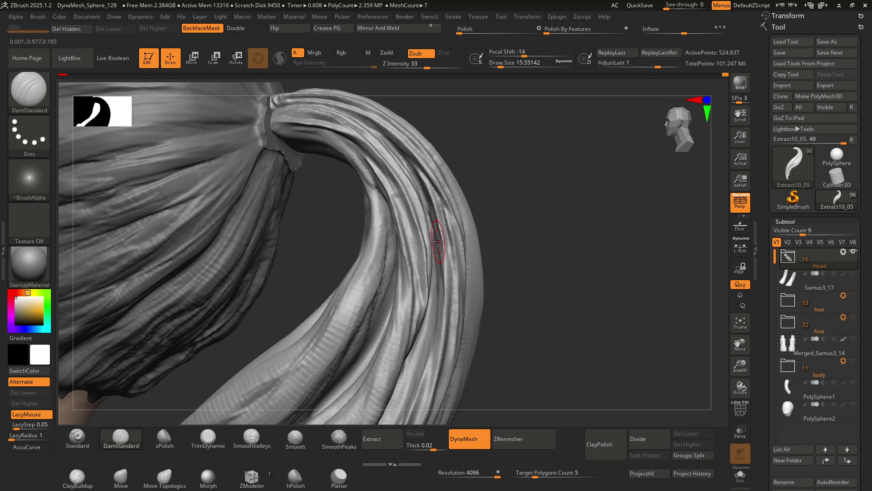
# Orbit around the back of the head and the underside of the ponytail
pyautogui.moveTo(441, 231)
pyautogui.mouseDown(button='right')
pyautogui.moveTo(419, 197)
pyautogui.moveTo(437, 234)
pyautogui.moveTo(412, 246)
pyautogui.moveTo(419, 229)
pyautogui.mouseUp(button='right')
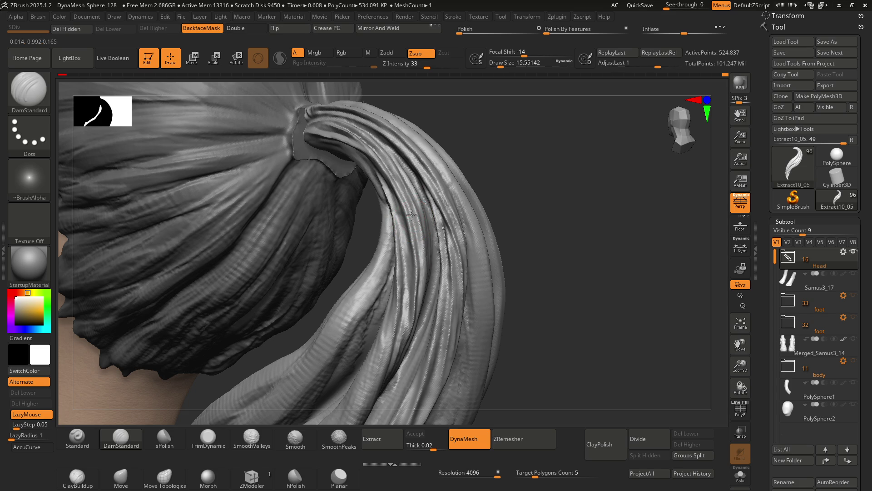
pyautogui.moveTo(406, 206)
pyautogui.mouseDown(button='right')
pyautogui.moveTo(412, 234)
pyautogui.moveTo(396, 212)
pyautogui.mouseUp(button='right')
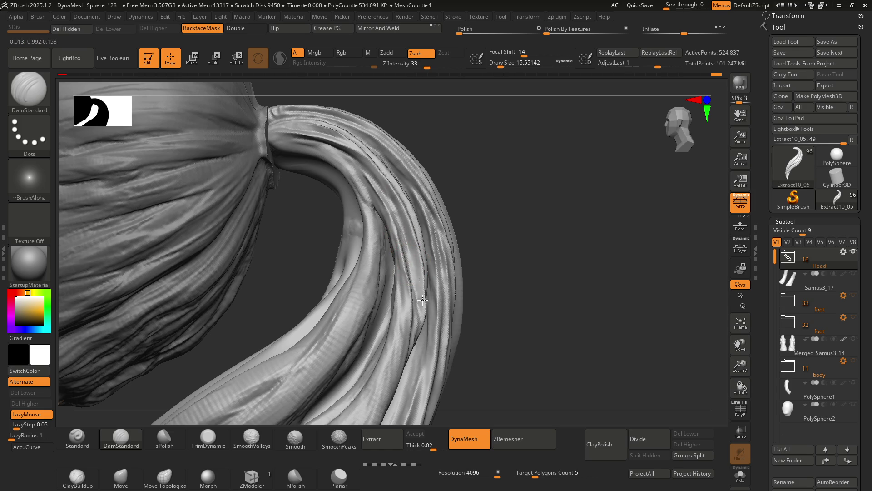
pyautogui.moveTo(410, 251)
pyautogui.mouseDown(button='right')
pyautogui.moveTo(415, 230)
pyautogui.moveTo(432, 231)
pyautogui.moveTo(417, 225)
pyautogui.mouseUp(button='right')
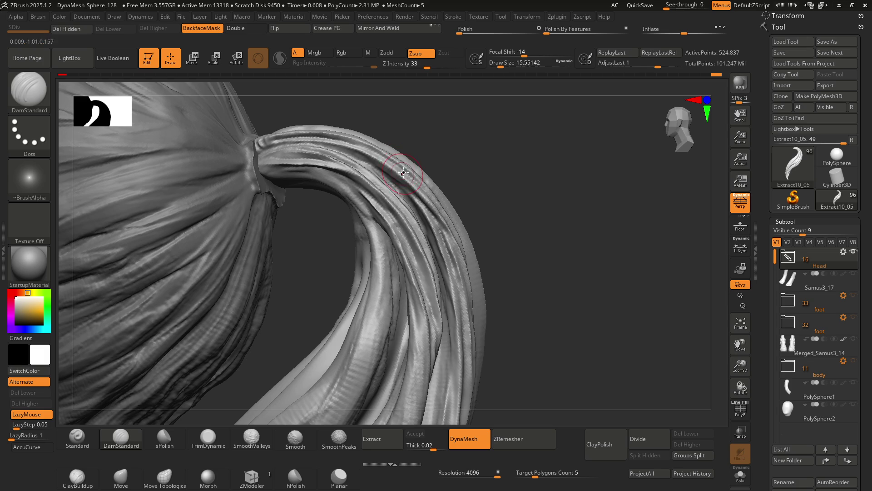
pyautogui.moveTo(415, 230)
pyautogui.mouseDown(button='right')
pyautogui.moveTo(408, 188)
pyautogui.moveTo(354, 188)
pyautogui.mouseUp(button='right')
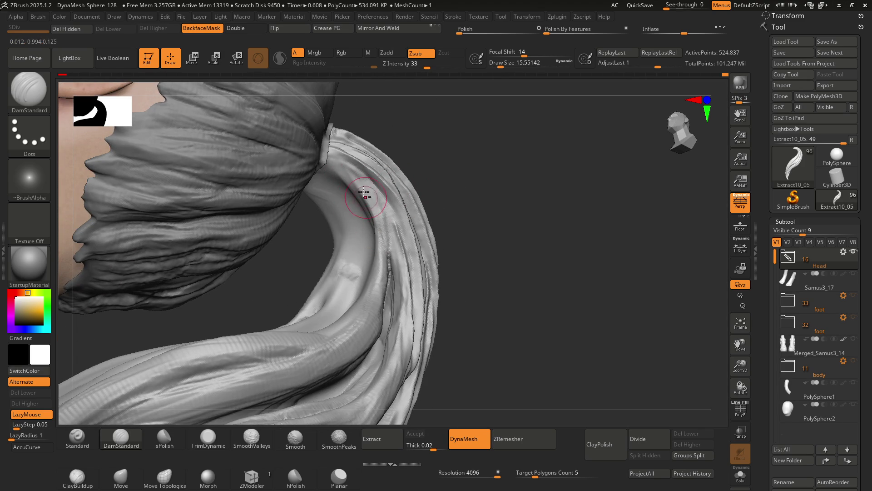
pyautogui.moveTo(389, 237); pyautogui.dragTo(367, 180, button='right')
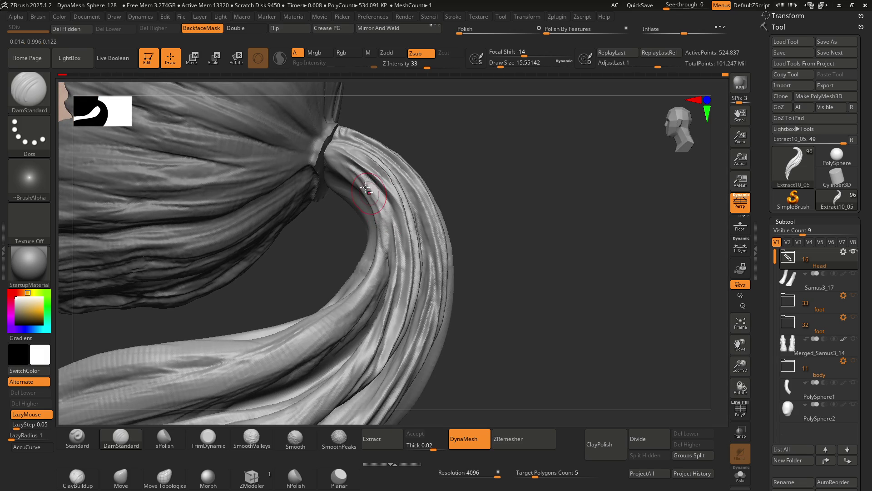
# Turn the view further around the hair and Solo the ponytail strand
pyautogui.moveTo(377, 218); pyautogui.dragTo(380, 175, button='right')
pyautogui.moveTo(400, 221)
pyautogui.mouseDown(button='right')
pyautogui.moveTo(386, 198)
pyautogui.moveTo(398, 231)
pyautogui.mouseUp(button='right')
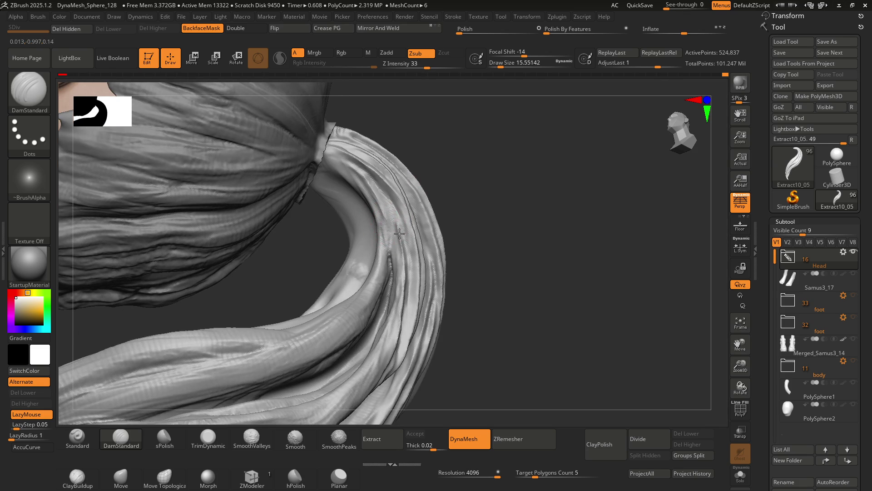
pyautogui.moveTo(403, 244)
pyautogui.mouseDown(button='right')
pyautogui.moveTo(379, 244)
pyautogui.moveTo(417, 211)
pyautogui.moveTo(449, 231)
pyautogui.mouseUp(button='right')
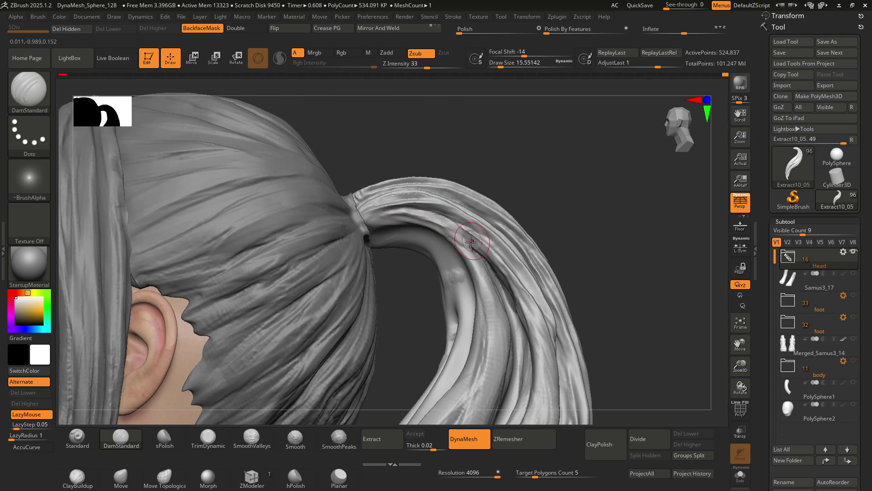
pyautogui.moveTo(464, 232); pyautogui.dragTo(461, 218, button='right')
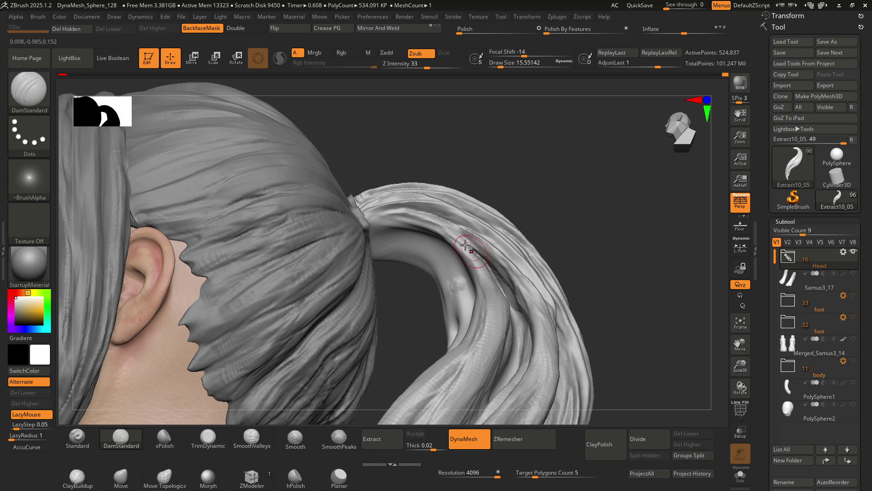
pyautogui.moveTo(503, 290)
pyautogui.mouseDown(button='right')
pyautogui.moveTo(460, 224)
pyautogui.moveTo(506, 179)
pyautogui.moveTo(444, 214)
pyautogui.moveTo(454, 227)
pyautogui.mouseUp(button='right')
pyautogui.click(741, 475)
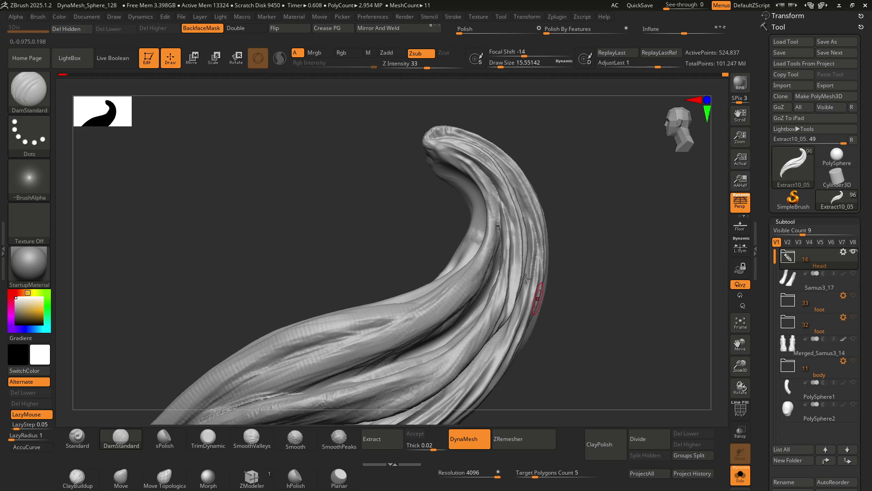
# Orbit and zoom in on the isolated curved ponytail strand
pyautogui.moveTo(468, 198)
pyautogui.mouseDown(button='right')
pyautogui.moveTo(482, 270)
pyautogui.moveTo(473, 185)
pyautogui.moveTo(480, 254)
pyautogui.moveTo(458, 226)
pyautogui.mouseUp(button='right')
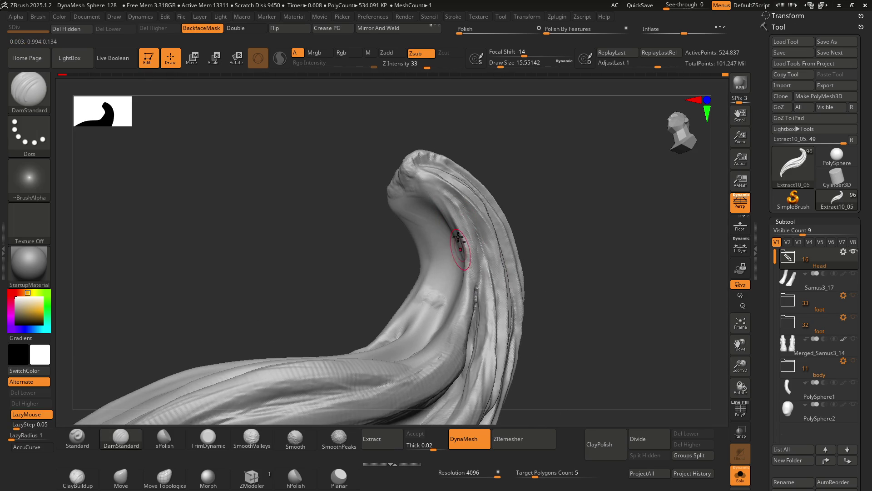
pyautogui.moveTo(469, 262); pyautogui.dragTo(462, 258, button='right')
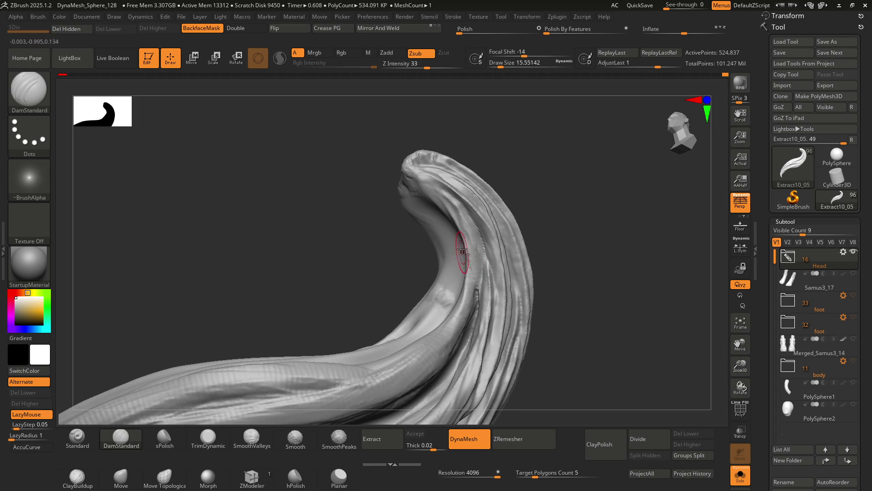
pyautogui.moveTo(468, 322); pyautogui.dragTo(456, 190, button='right')
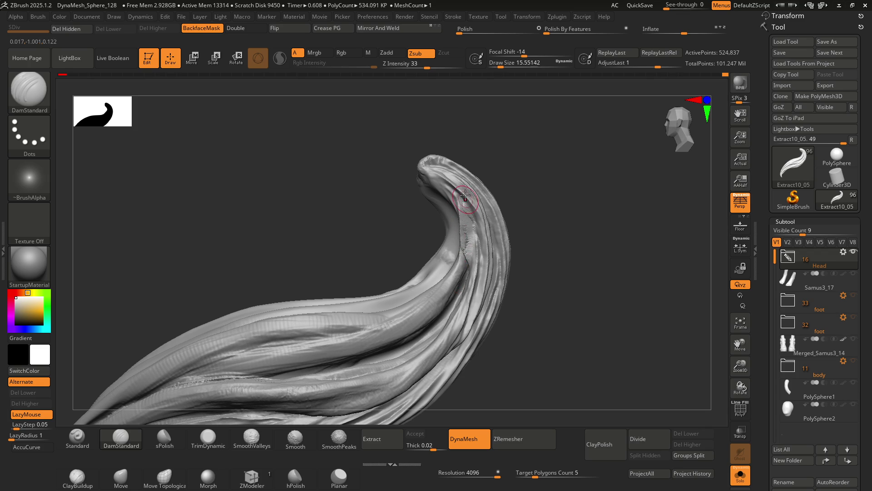
pyautogui.keyDown('ctrl'); pyautogui.moveTo(464, 204); pyautogui.dragTo(465, 224, button='right'); pyautogui.keyUp('ctrl')
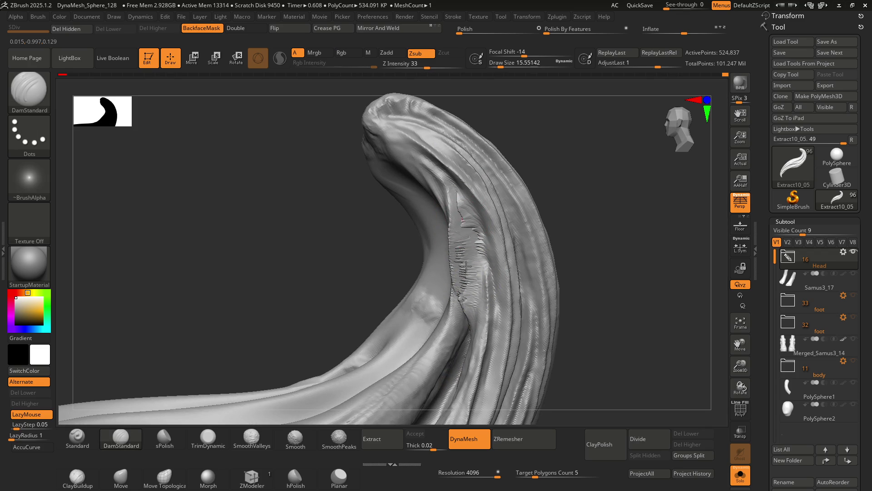
# Carve a DamStandard crease along the strand's inner fold and turn on PolyFrame
pyautogui.press('ctrl')
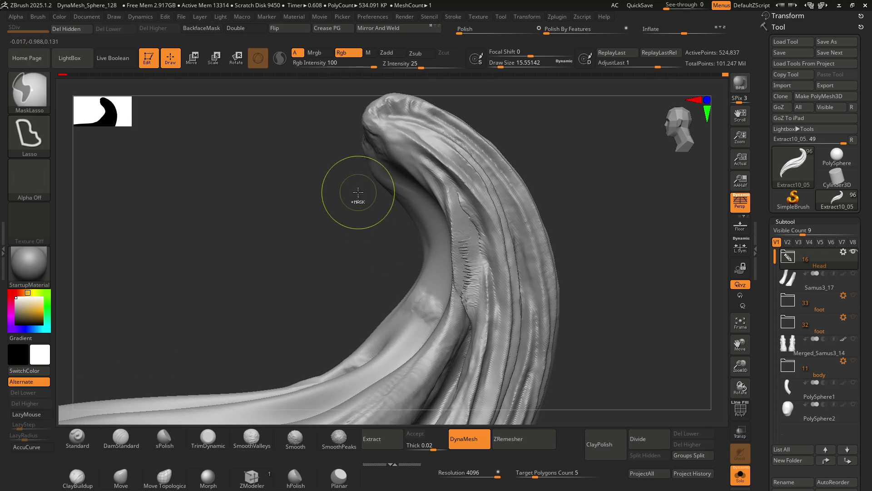
pyautogui.press('shift')
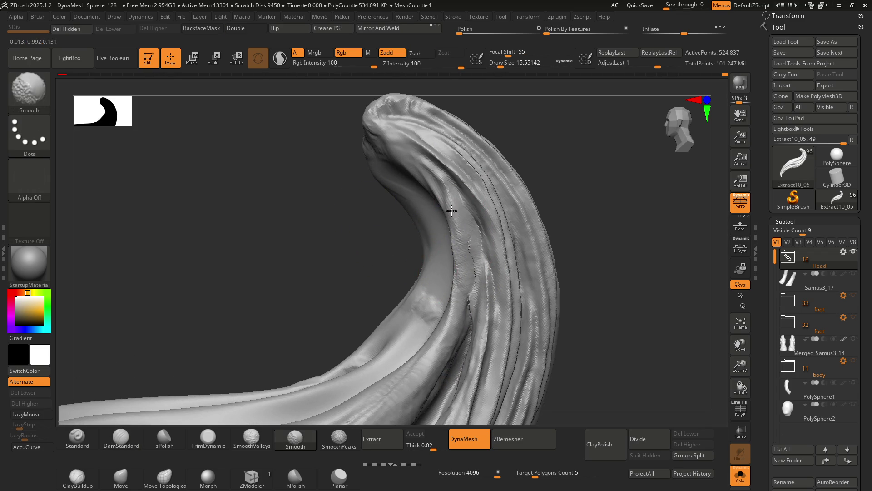
pyautogui.press('ctrl')
pyautogui.moveTo(377, 206)
pyautogui.keyDown('ctrl'); pyautogui.mouseDown()
pyautogui.moveTo(411, 294)
pyautogui.moveTo(439, 277)
pyautogui.mouseUp(); pyautogui.keyUp('ctrl')
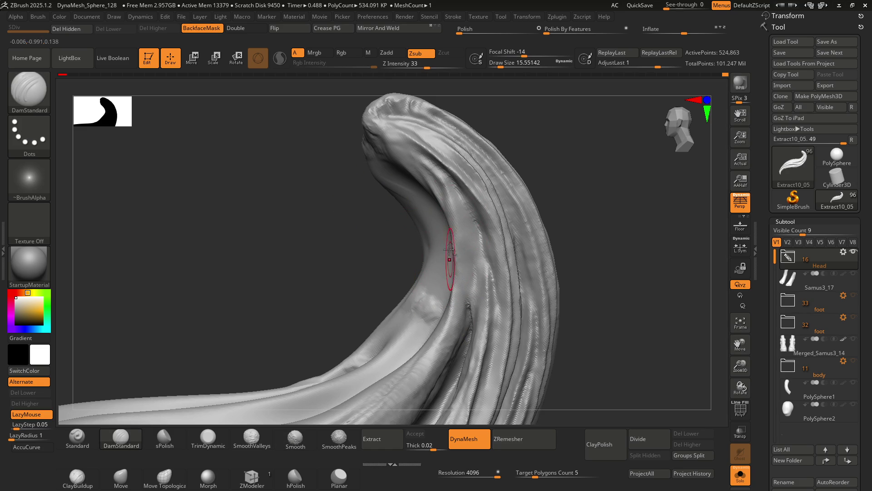
pyautogui.moveTo(467, 308); pyautogui.dragTo(460, 272)
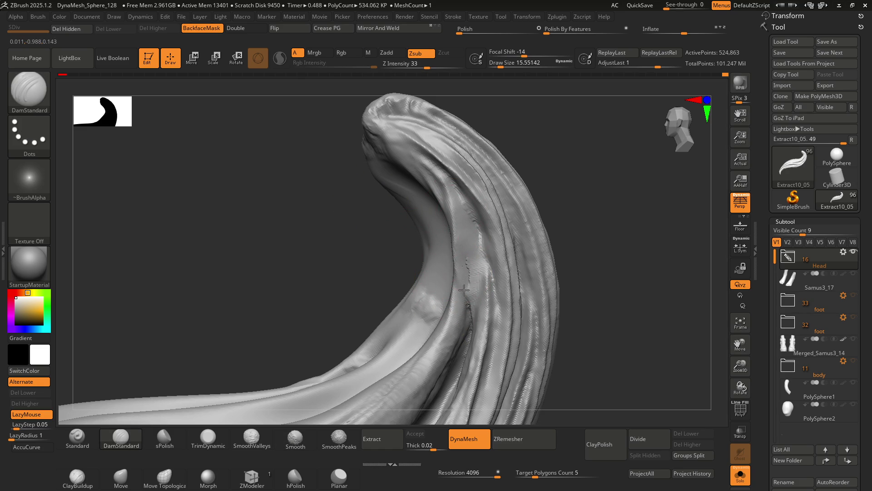
pyautogui.moveTo(454, 258)
pyautogui.mouseDown(button='right')
pyautogui.moveTo(486, 254)
pyautogui.moveTo(469, 255)
pyautogui.moveTo(469, 273)
pyautogui.moveTo(451, 202)
pyautogui.mouseUp(button='right')
pyautogui.hotkey('shift', 'f')
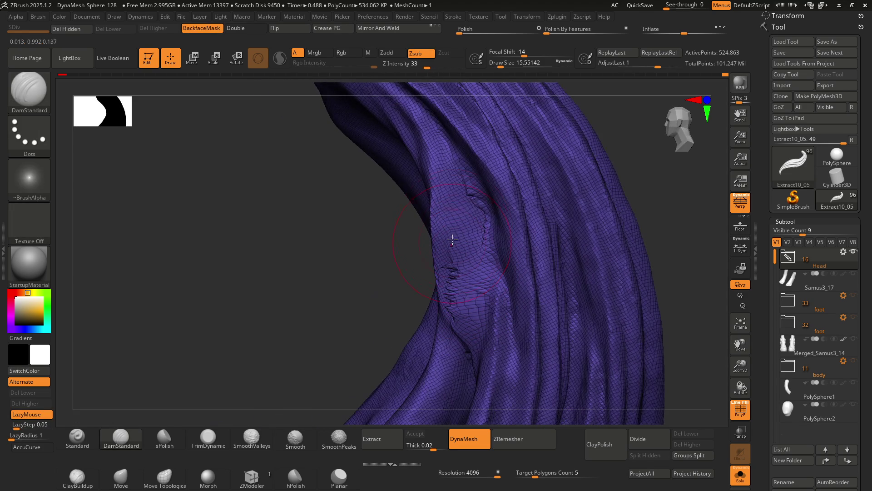
# Carve another crease down the fold, smooth the rough patch, and turn PolyFrame off
pyautogui.moveTo(454, 200)
pyautogui.mouseDown()
pyautogui.moveTo(447, 164)
pyautogui.moveTo(466, 291)
pyautogui.moveTo(458, 328)
pyautogui.mouseUp()
pyautogui.moveTo(459, 328)
pyautogui.mouseDown(button='right')
pyautogui.moveTo(502, 259)
pyautogui.moveTo(465, 254)
pyautogui.moveTo(411, 218)
pyautogui.moveTo(480, 257)
pyautogui.moveTo(459, 281)
pyautogui.moveTo(466, 298)
pyautogui.mouseUp(button='right')
pyautogui.press('ctrl')
pyautogui.press('shift')
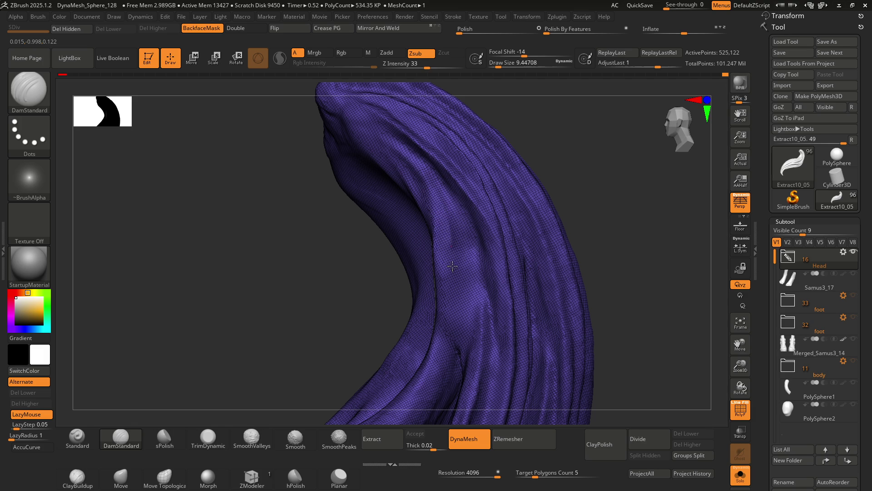
pyautogui.moveTo(434, 193)
pyautogui.mouseDown()
pyautogui.moveTo(425, 180)
pyautogui.moveTo(450, 253)
pyautogui.mouseUp()
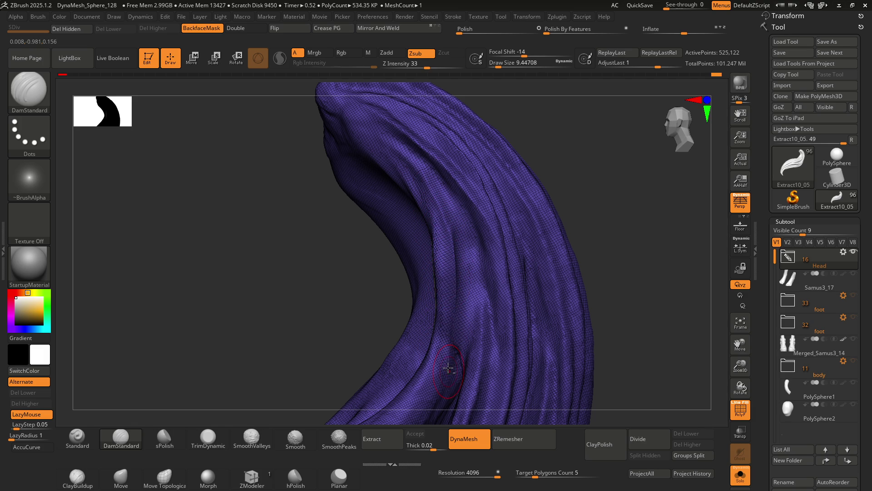
pyautogui.hotkey('shift', 'f')
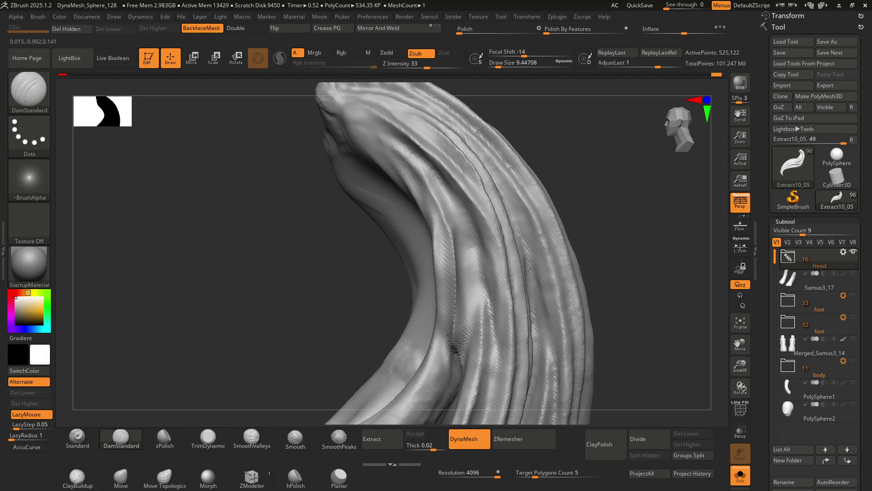
# Switch to ClayBuildup and build up clay over the strand's crease seam
pyautogui.moveTo(450, 332)
pyautogui.keyDown('alt'); pyautogui.mouseDown(button='right')
pyautogui.moveTo(472, 273)
pyautogui.moveTo(458, 332)
pyautogui.mouseUp(button='right'); pyautogui.keyUp('alt')
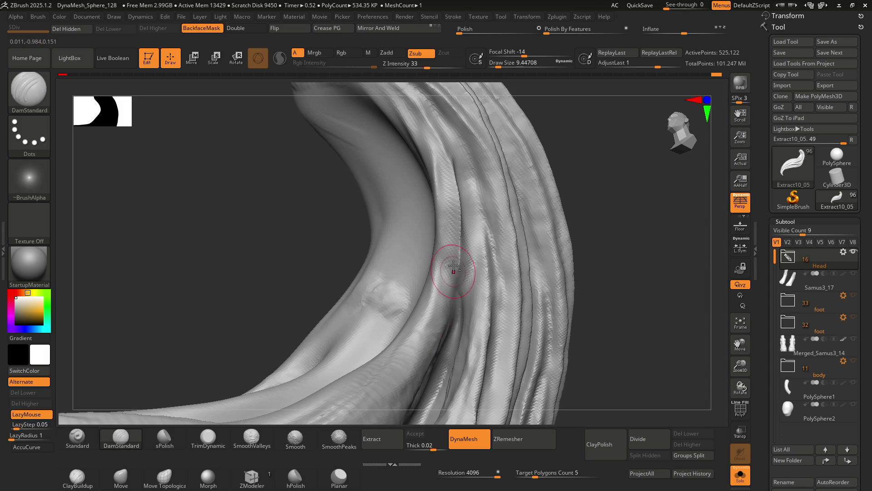
pyautogui.moveTo(454, 304)
pyautogui.mouseDown(button='right')
pyautogui.moveTo(450, 296)
pyautogui.moveTo(447, 303)
pyautogui.mouseUp(button='right')
pyautogui.press('b')
pyautogui.press('c')
pyautogui.press('b')
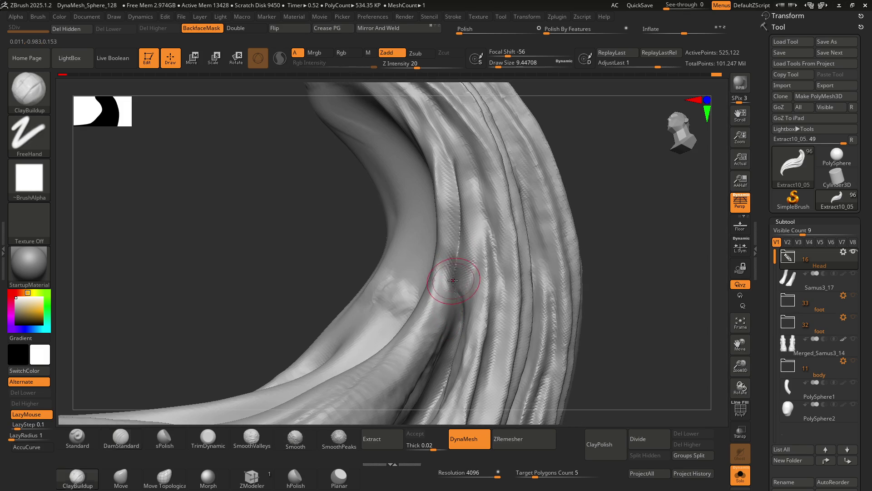
pyautogui.moveTo(458, 217)
pyautogui.mouseDown()
pyautogui.moveTo(448, 227)
pyautogui.moveTo(453, 253)
pyautogui.mouseUp()
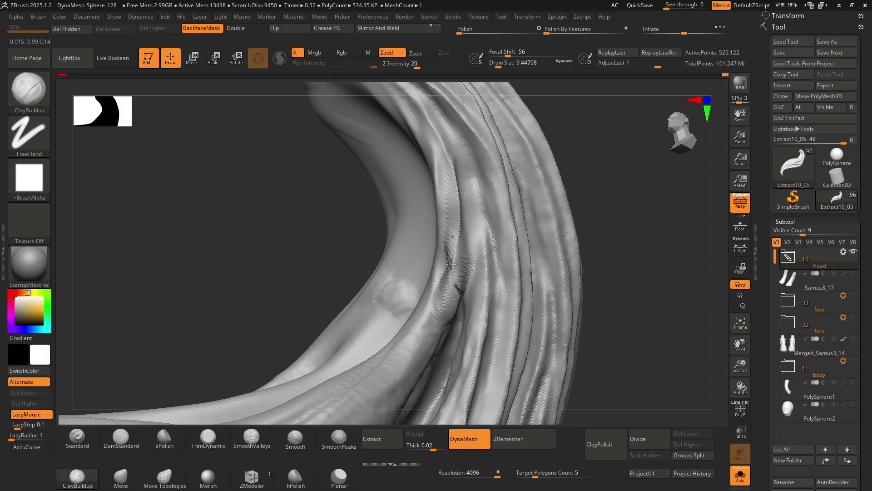
# Save the sculpt with Tool > Save and switch to the Chrome browser
pyautogui.moveTo(449, 234)
pyautogui.mouseDown(button='right')
pyautogui.moveTo(450, 253)
pyautogui.moveTo(459, 218)
pyautogui.moveTo(495, 262)
pyautogui.moveTo(464, 245)
pyautogui.moveTo(469, 267)
pyautogui.moveTo(453, 229)
pyautogui.mouseUp(button='right')
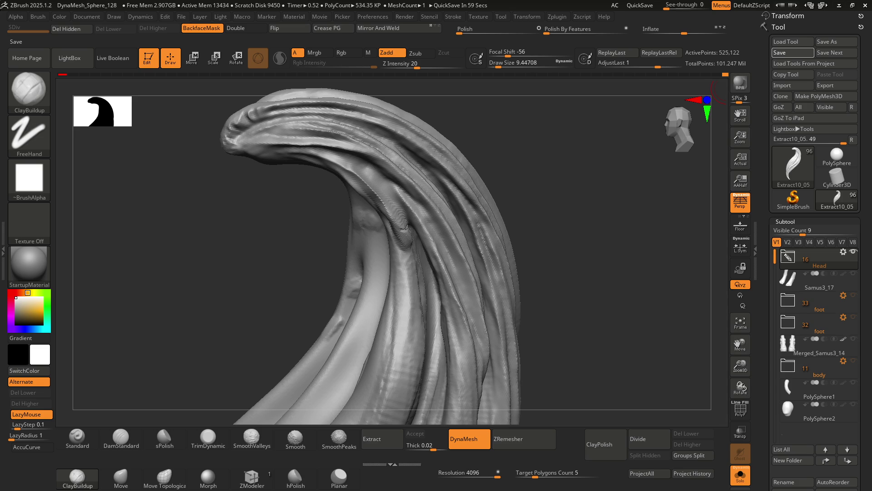
pyautogui.click(793, 52)
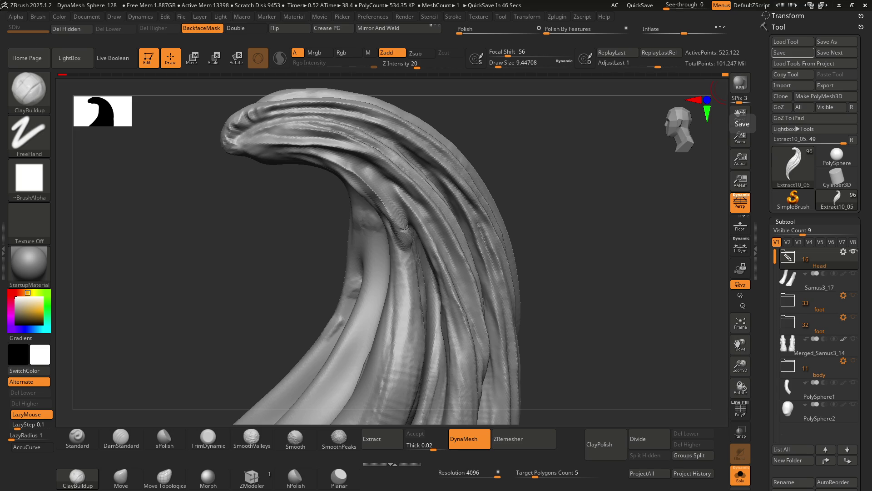
pyautogui.hotkey('alt', 'Tab')
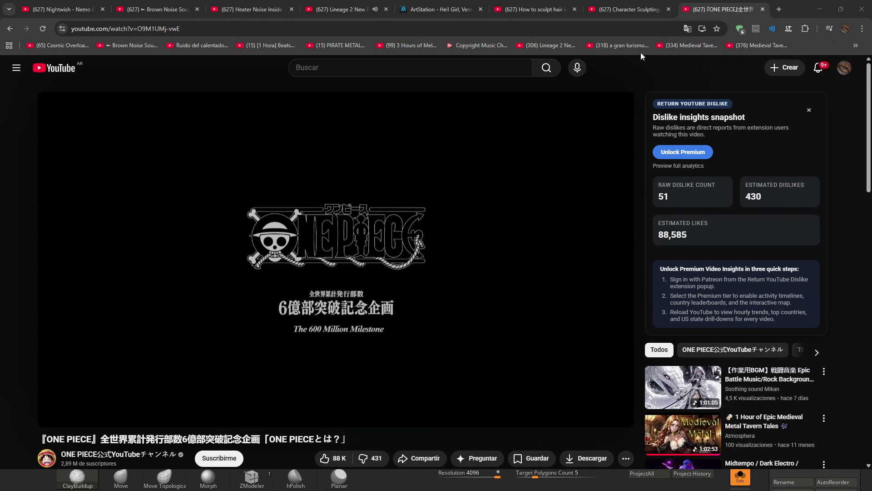
# Bring up the 'How to sculpt hair in ZBrush?' tutorial tab and watch it full screen
pyautogui.click(543, 7)
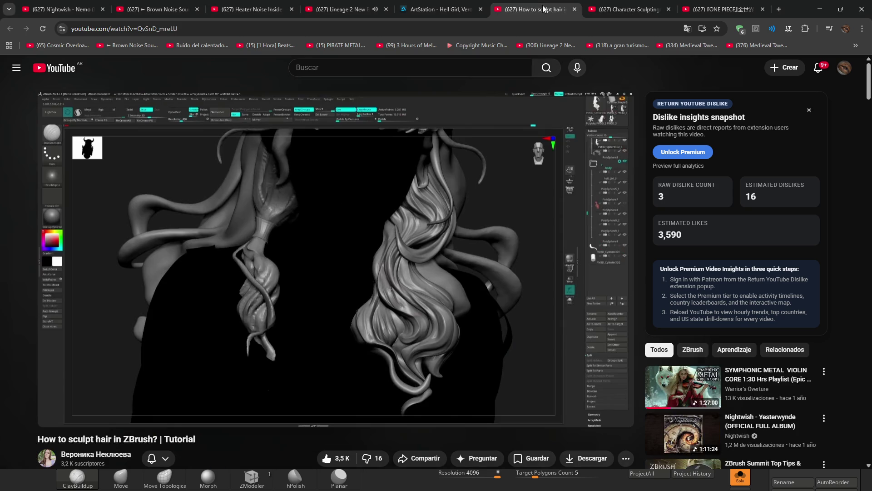
pyautogui.scroll(-1, 429, 230)
pyautogui.scroll(1, 429, 230)
pyautogui.click(616, 414)
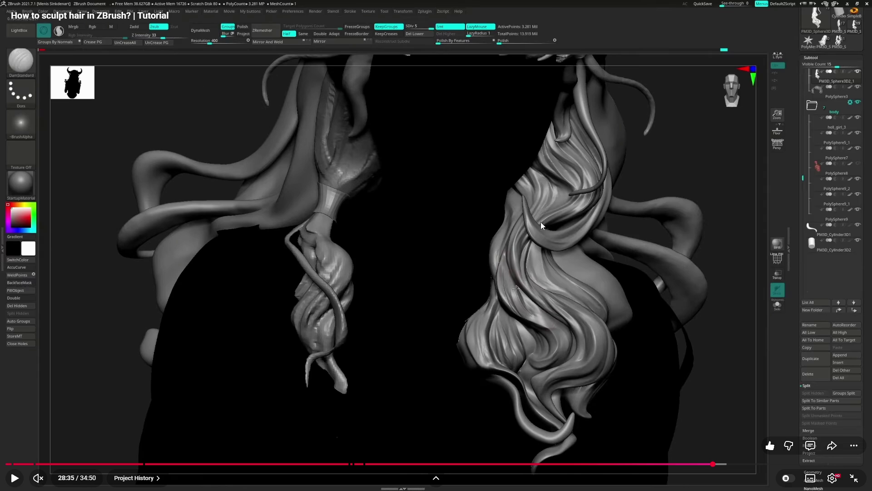
# Seek the tutorial through 28:52, 29:42, 30:36 and 31:26 to 31:42
pyautogui.click(720, 464)
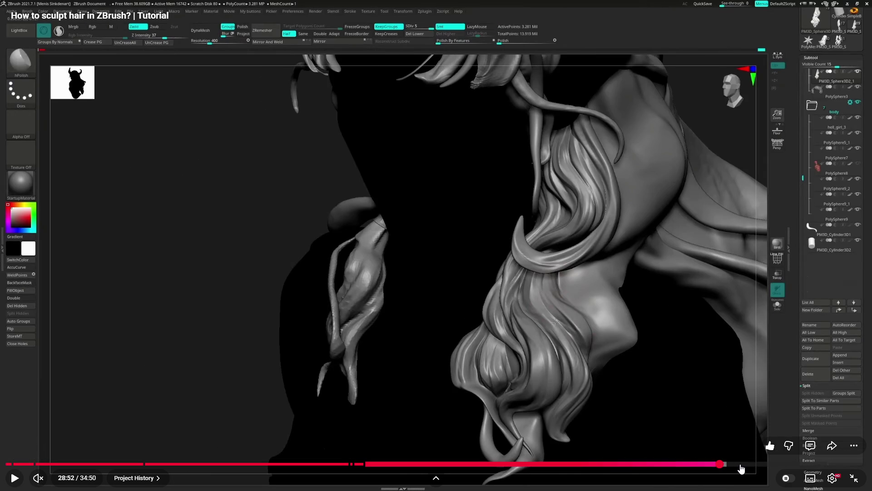
pyautogui.click(741, 464)
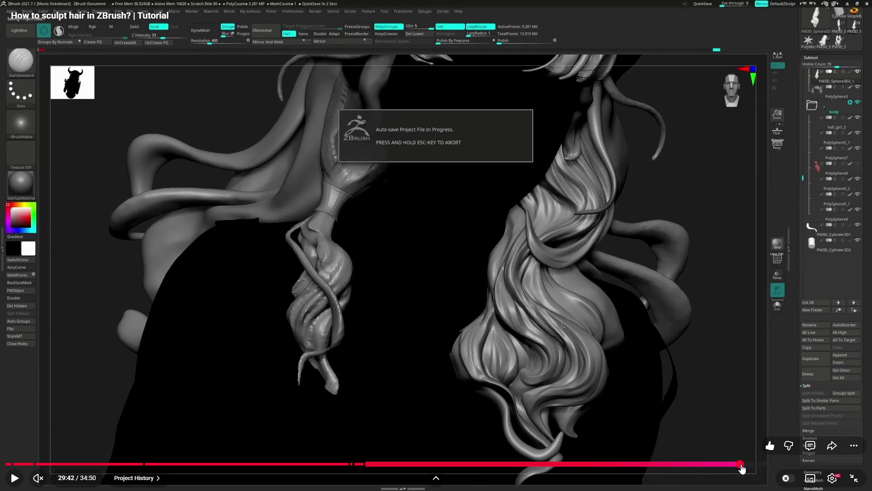
pyautogui.click(763, 464)
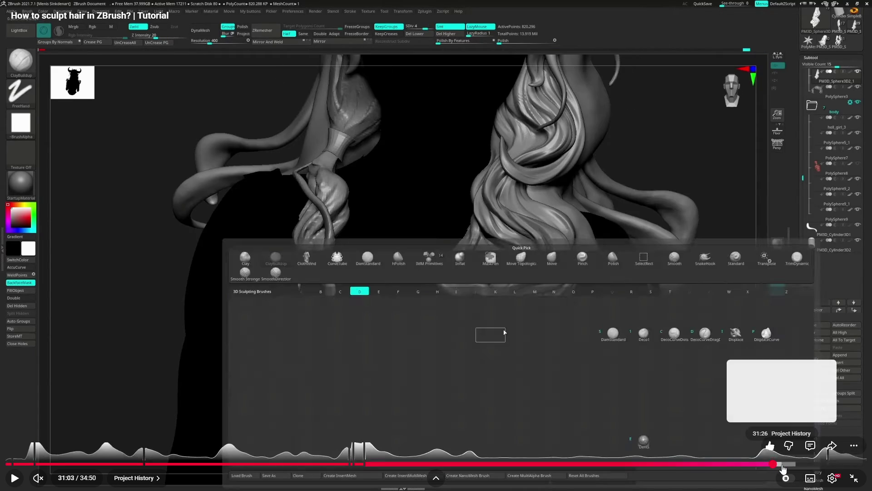
pyautogui.click(782, 463)
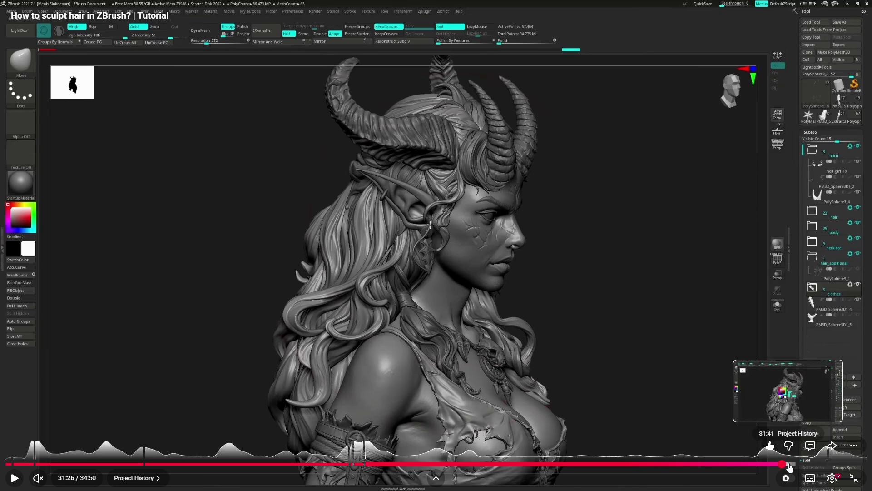
pyautogui.click(789, 464)
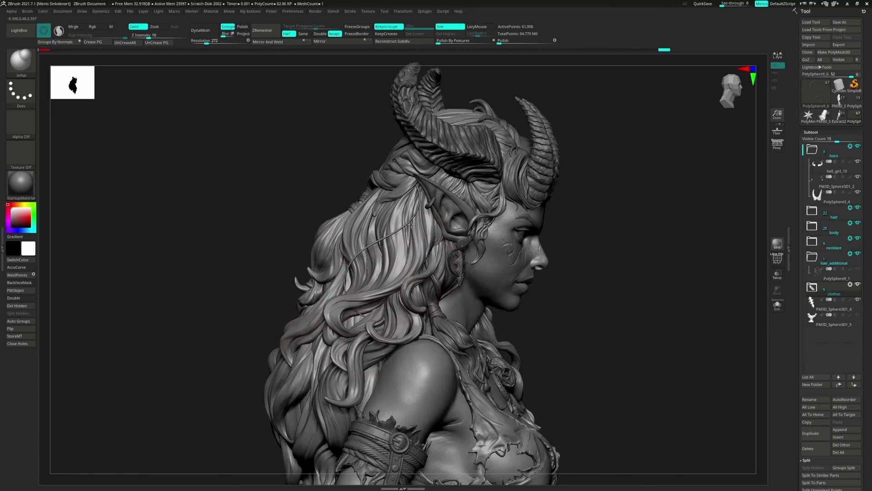
pyautogui.moveTo(474, 313)
pyautogui.moveTo(754, 259)
pyautogui.moveTo(685, 244)
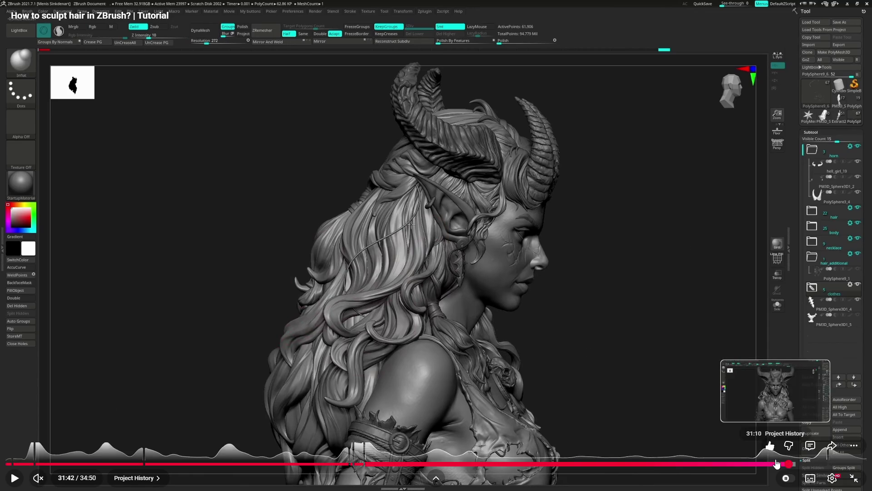
pyautogui.click(766, 465)
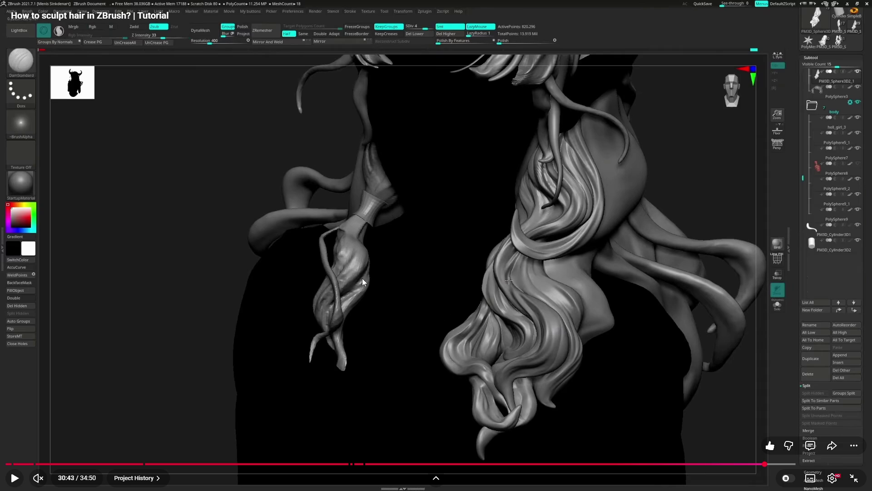
# Return the tutorial to full screen, play it briefly, and pause at 30:55
pyautogui.press('Escape')
pyautogui.press('f')
pyautogui.press('space')
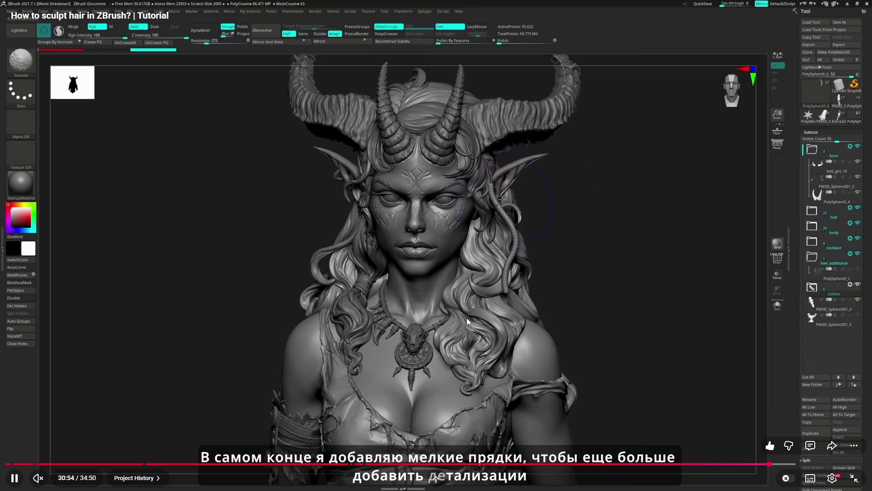
pyautogui.click(468, 322)
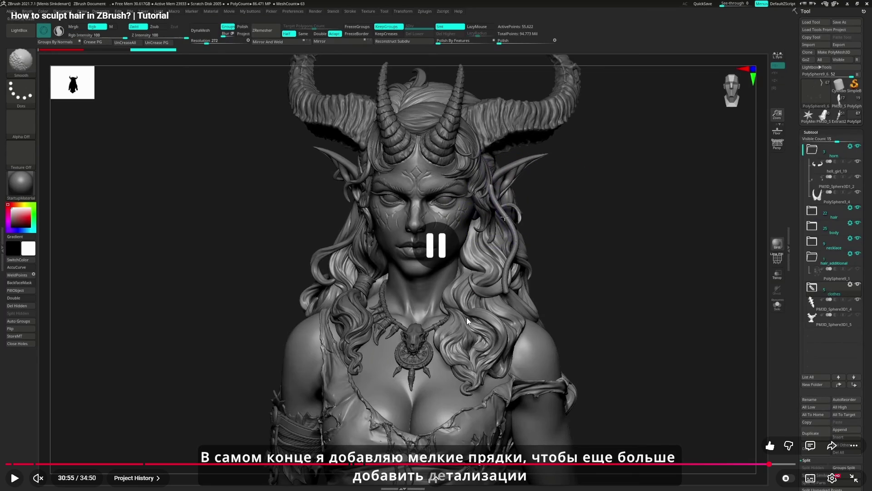
pyautogui.click(785, 476)
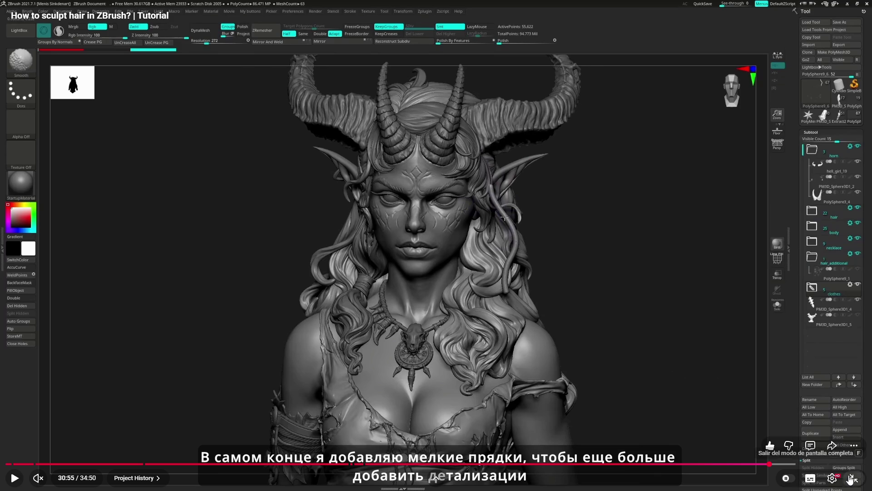
# Scrub ahead through 31:57, 32:24 and 32:34 to 32:48, then exit full screen
pyautogui.moveTo(785, 464); pyautogui.dragTo(795, 465)
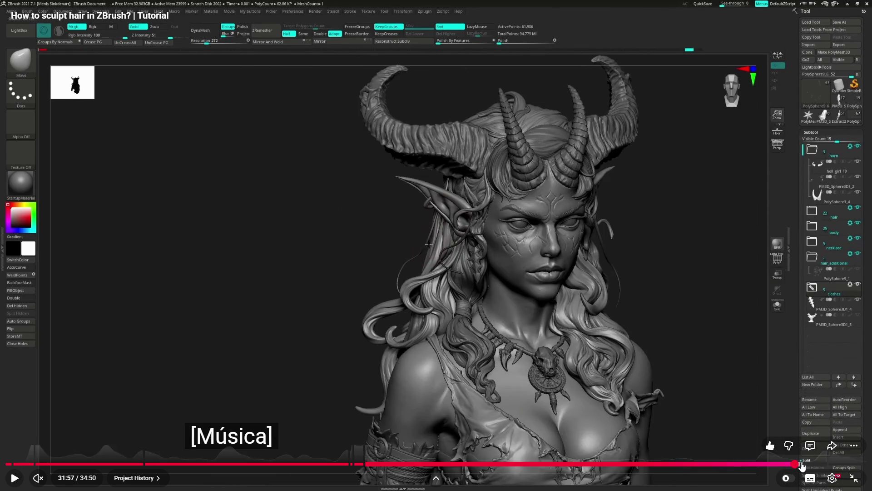
pyautogui.click(802, 465)
pyautogui.click(806, 466)
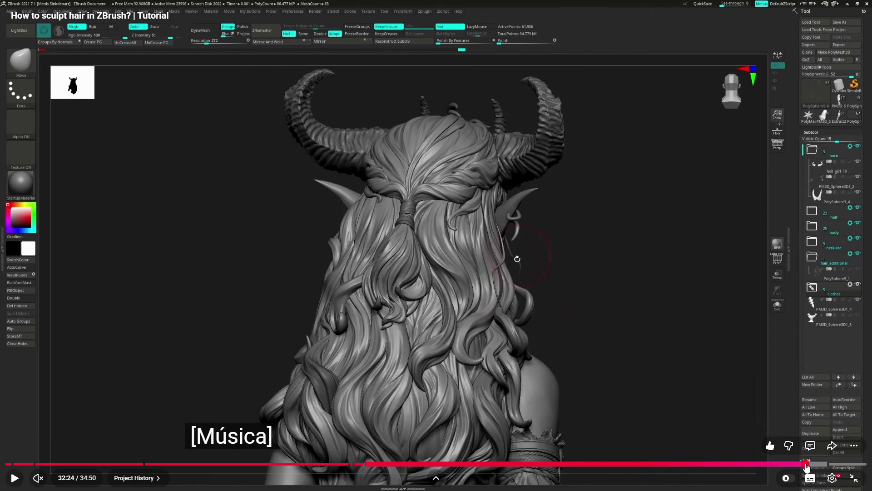
pyautogui.click(809, 465)
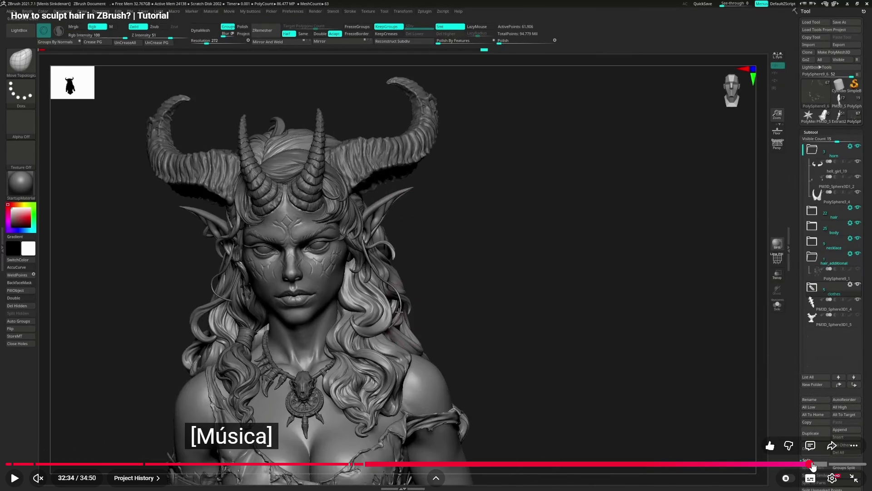
pyautogui.click(813, 466)
pyautogui.click(817, 466)
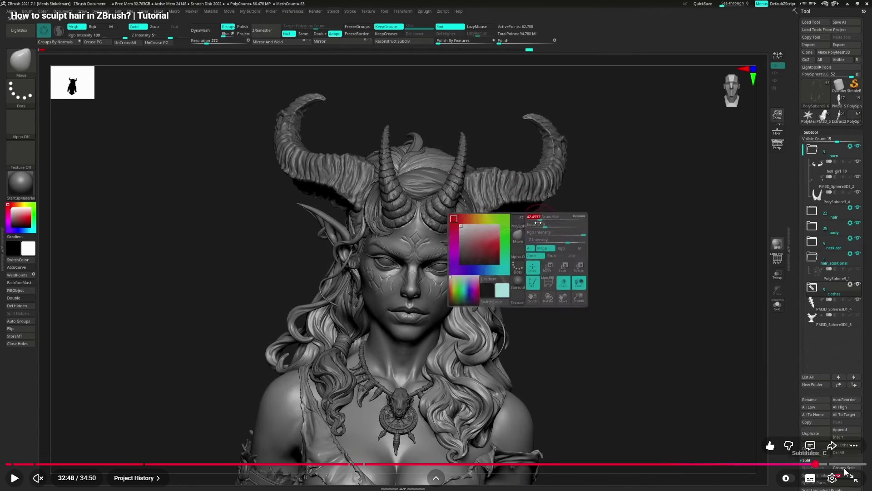
pyautogui.click(854, 478)
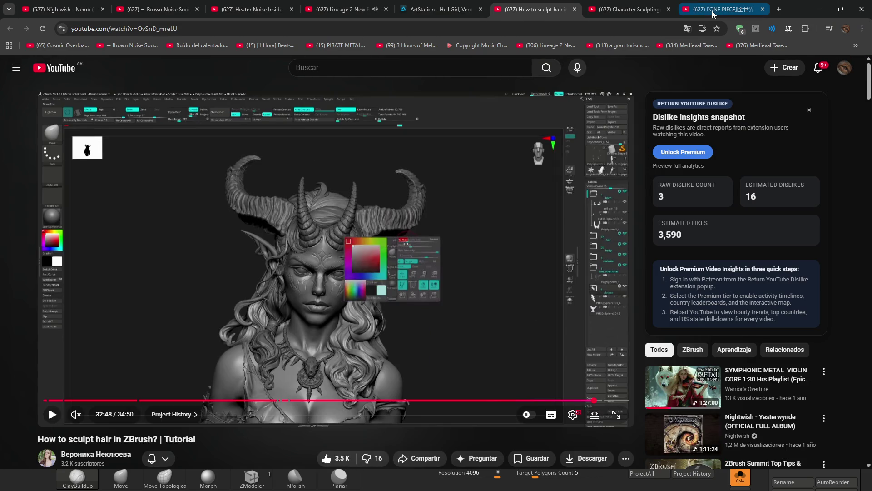
# Play the ONE PIECE 600 Million Milestone video and pause it at 0:03
pyautogui.click(720, 9)
pyautogui.click(612, 414)
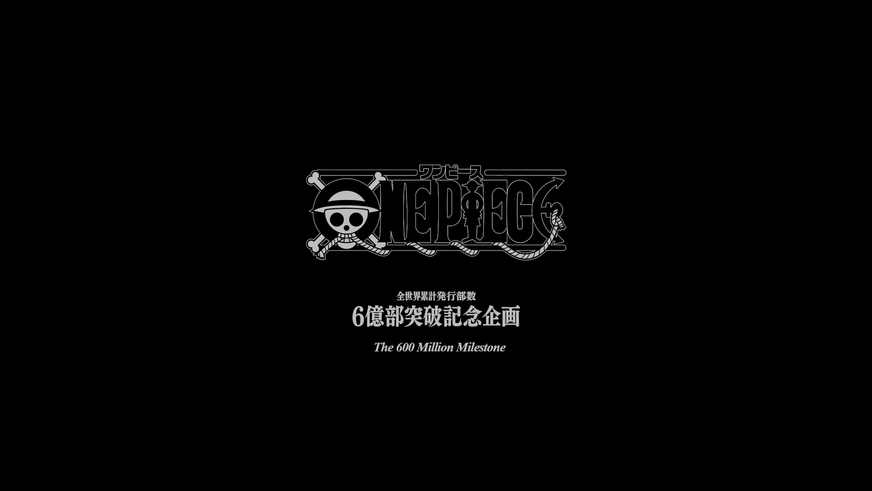
pyautogui.click(729, 387)
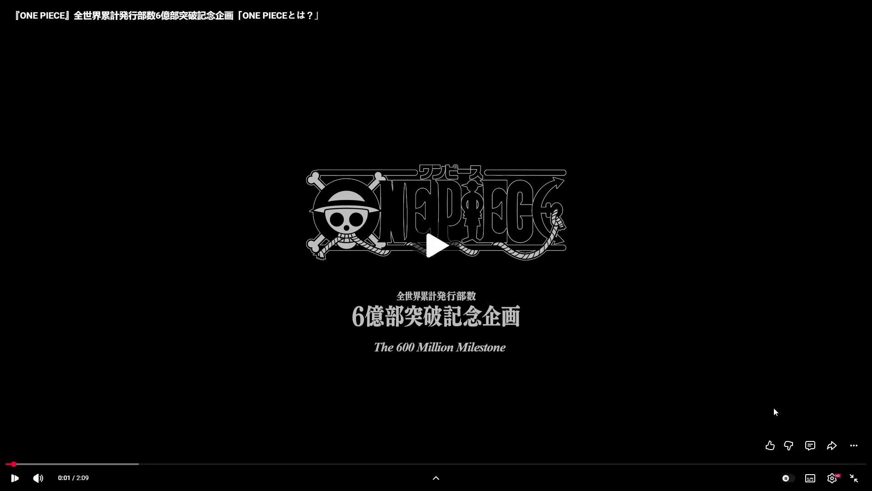
pyautogui.press('Escape')
pyautogui.click(401, 251)
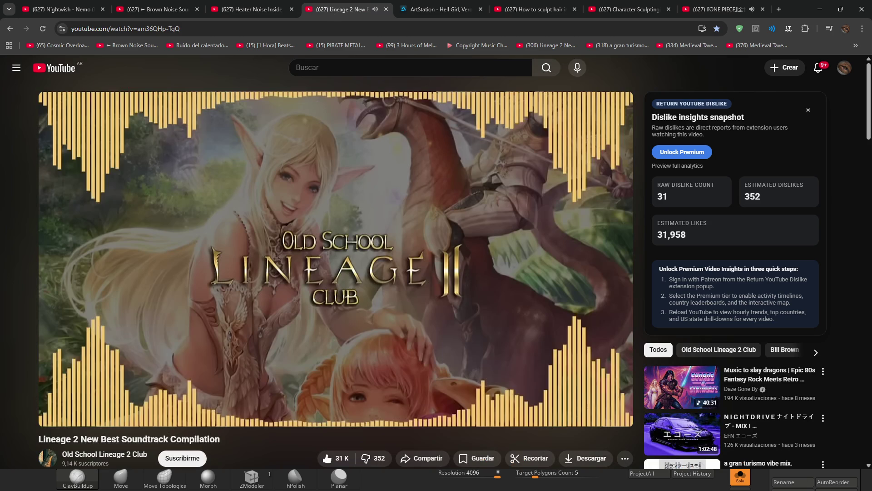
# Glance at the Lineage 2 soundtrack tab, then show the ONE PIECE video full screen
pyautogui.click(343, 10)
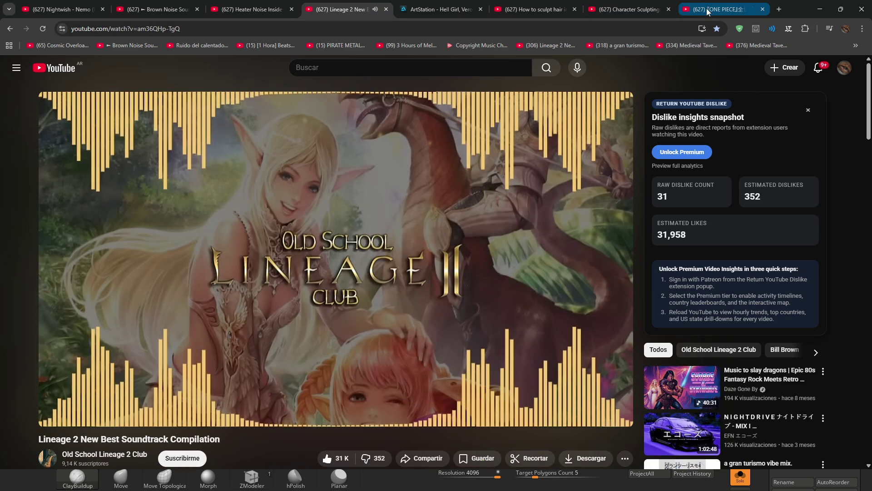
pyautogui.click(720, 9)
pyautogui.click(616, 414)
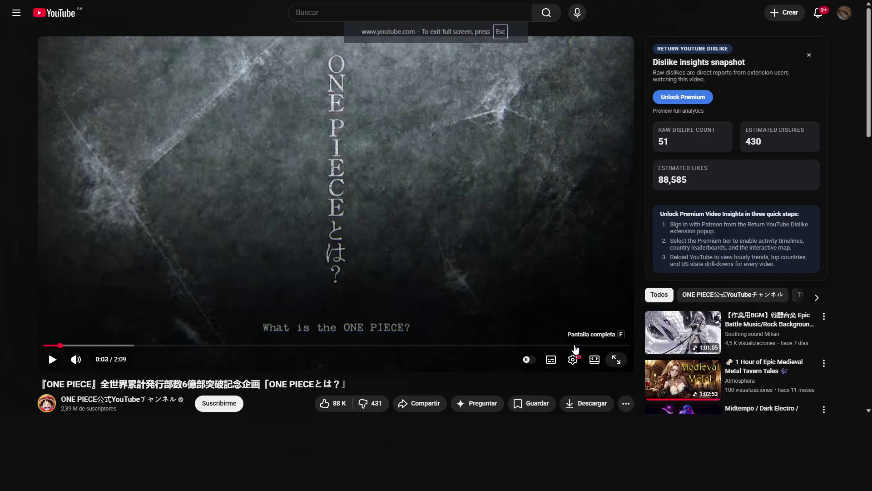